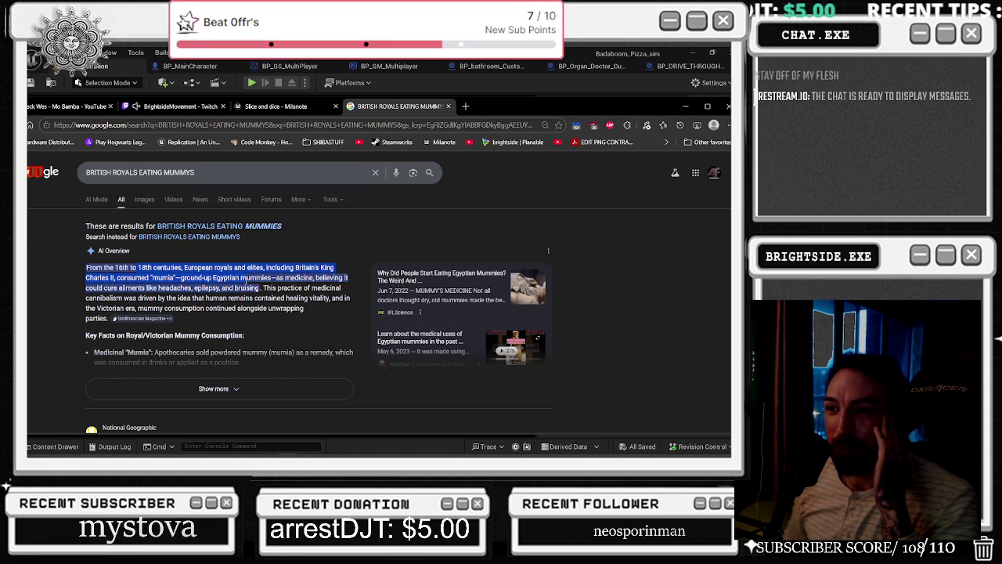
# - Show the AI Overview's sources and highlight its opening sentences about human remains
pyautogui.moveTo(258, 289)
pyautogui.click(149, 319)
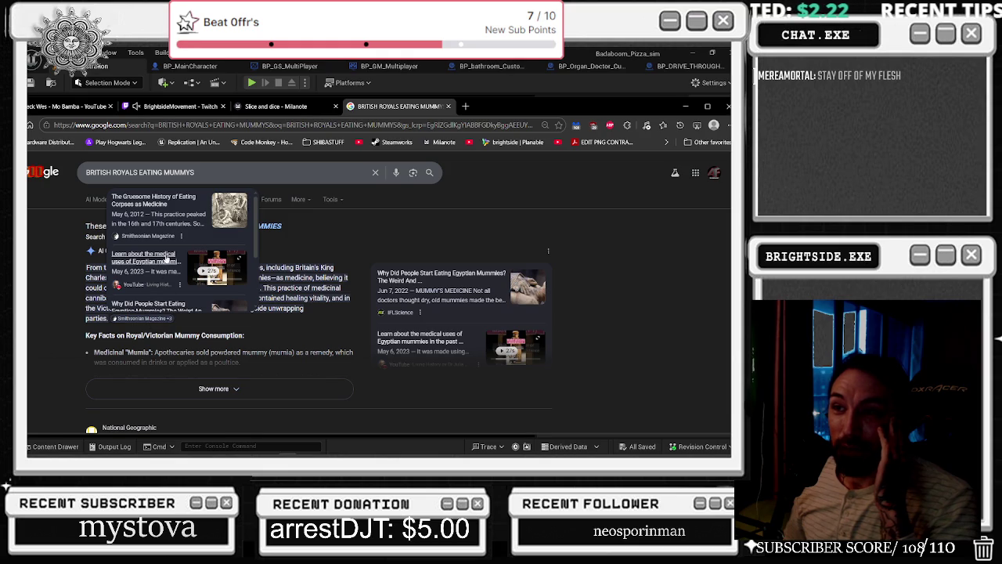
pyautogui.click(269, 311)
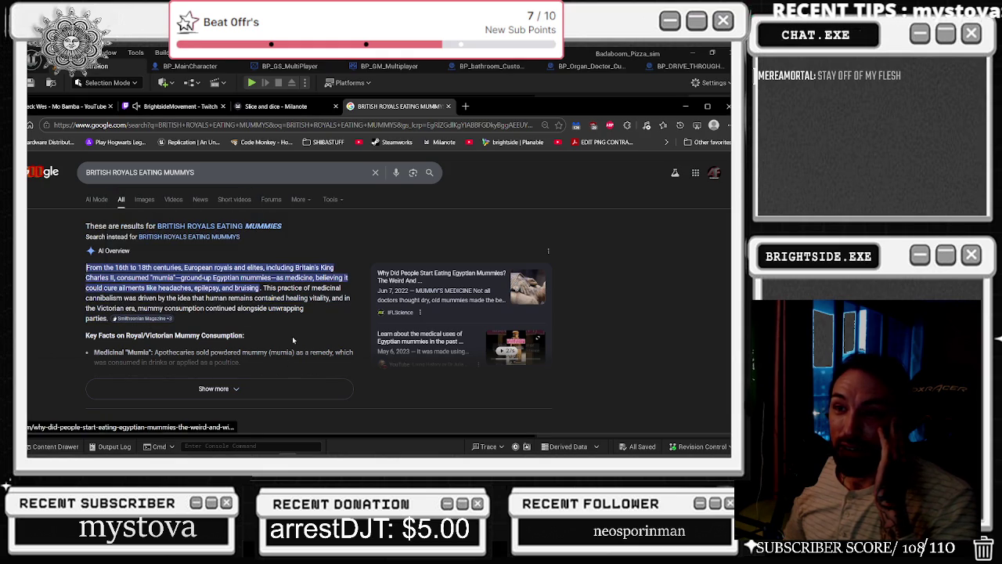
pyautogui.click(270, 289)
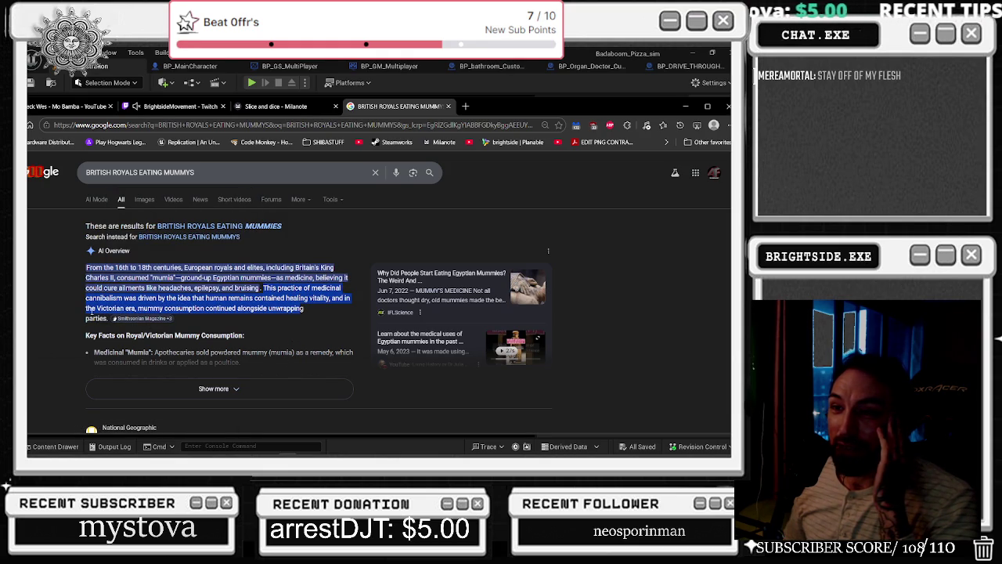
pyautogui.moveTo(208, 299)
pyautogui.mouseDown()
pyautogui.moveTo(307, 313)
pyautogui.moveTo(331, 306)
pyautogui.moveTo(176, 320)
pyautogui.moveTo(287, 318)
pyautogui.mouseUp()
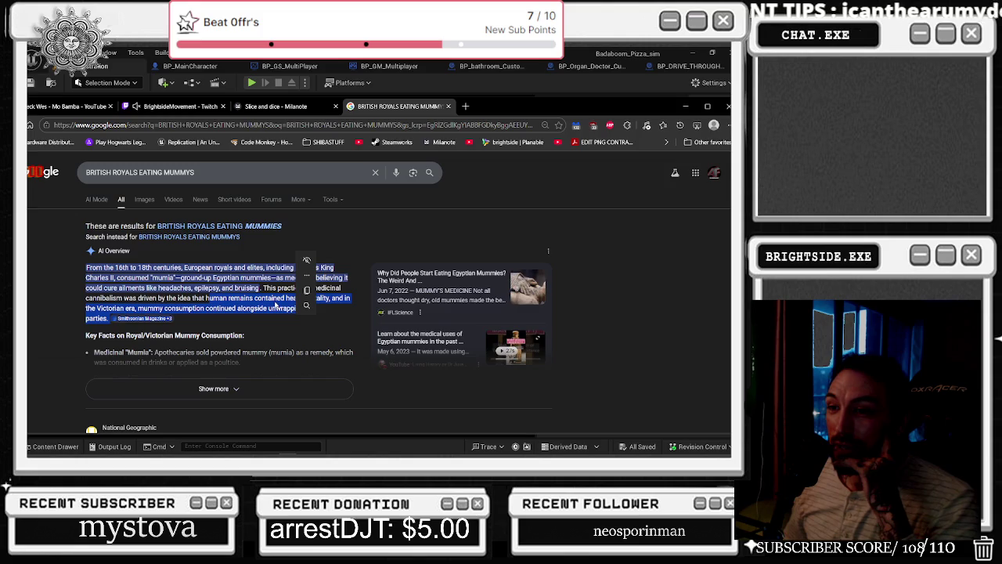
pyautogui.click(274, 304)
pyautogui.scroll(-3, 262, 298)
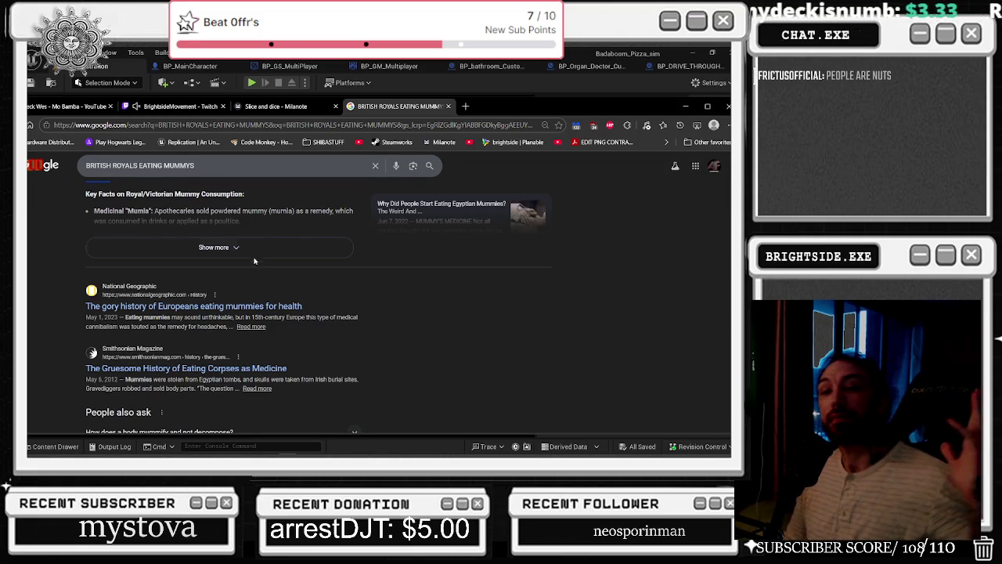
pyautogui.scroll(3, 238, 242)
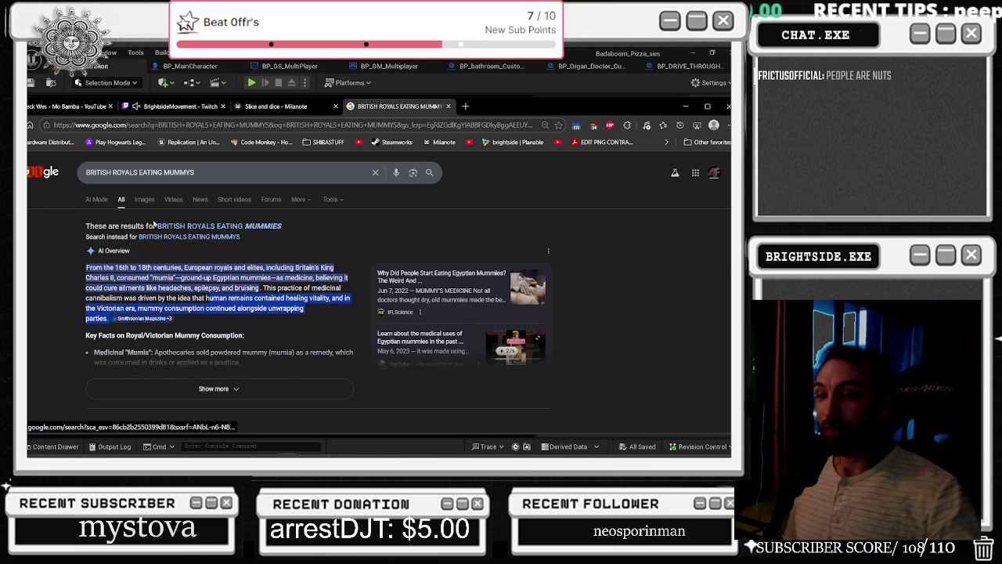
# - Expand the AI Overview to its full list of key facts about royals eating mummies
pyautogui.click(213, 388)
pyautogui.scroll(-3, 326, 285)
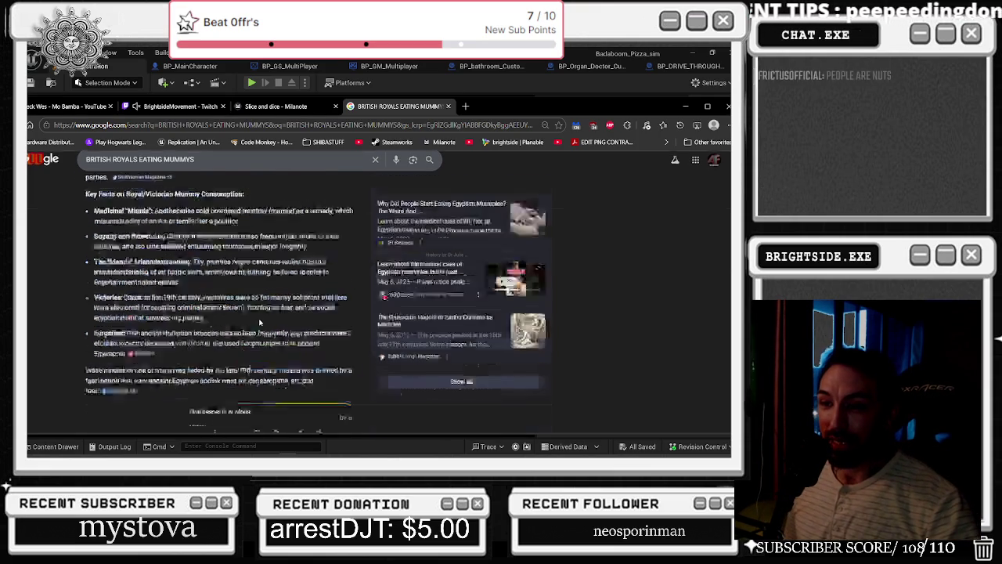
pyautogui.scroll(3, 327, 286)
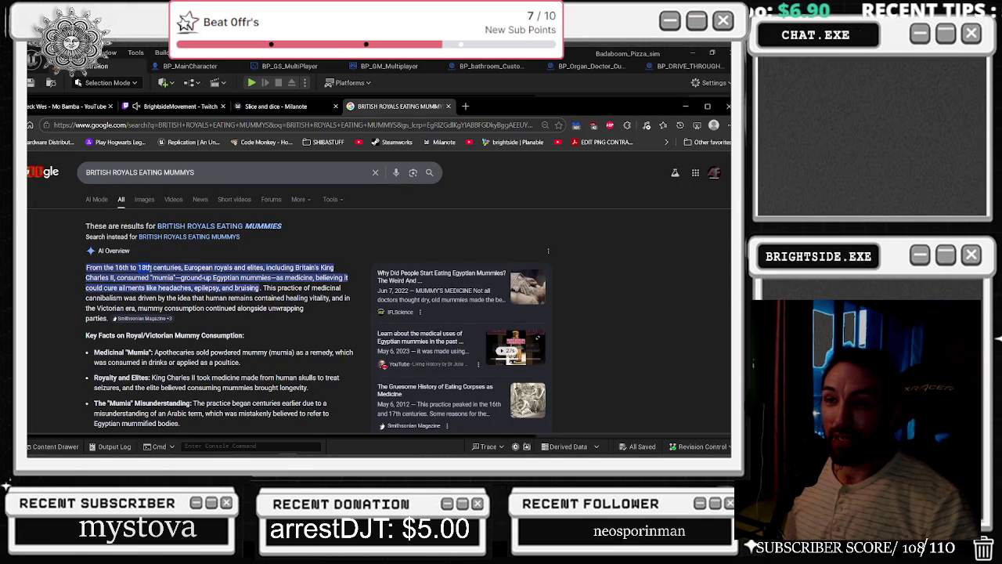
pyautogui.moveTo(148, 268)
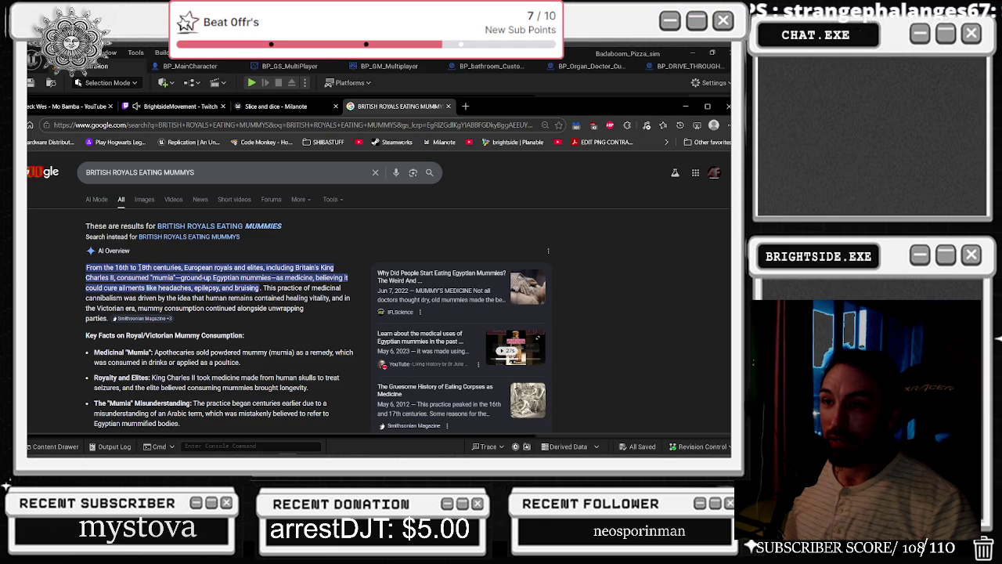
# - Search '18th centuries' and highlight December 1800 in the Wikipedia snippet
pyautogui.click(204, 180)
pyautogui.hotkey('ctrl', 'a')
pyautogui.write('18th centuries')
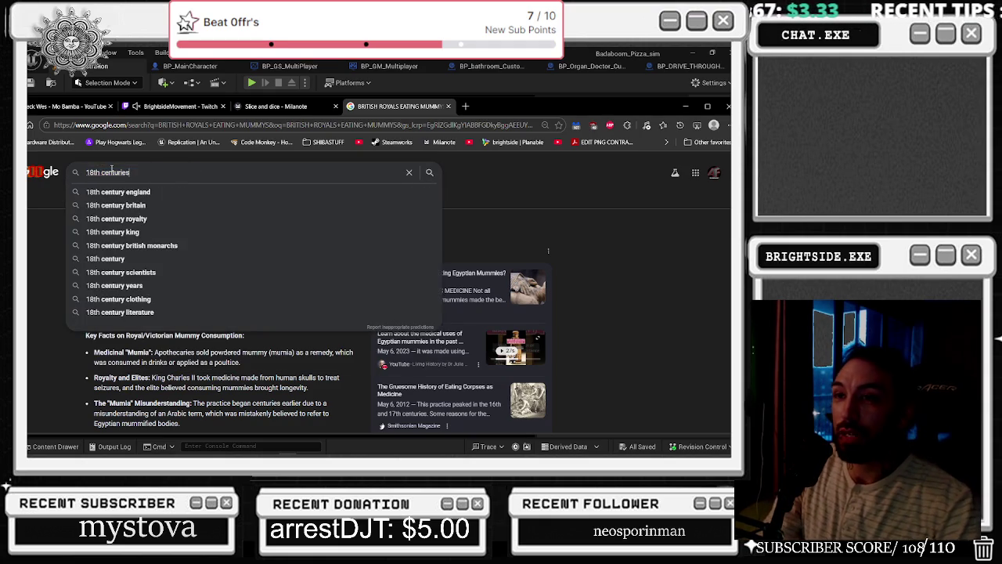
pyautogui.press('Return')
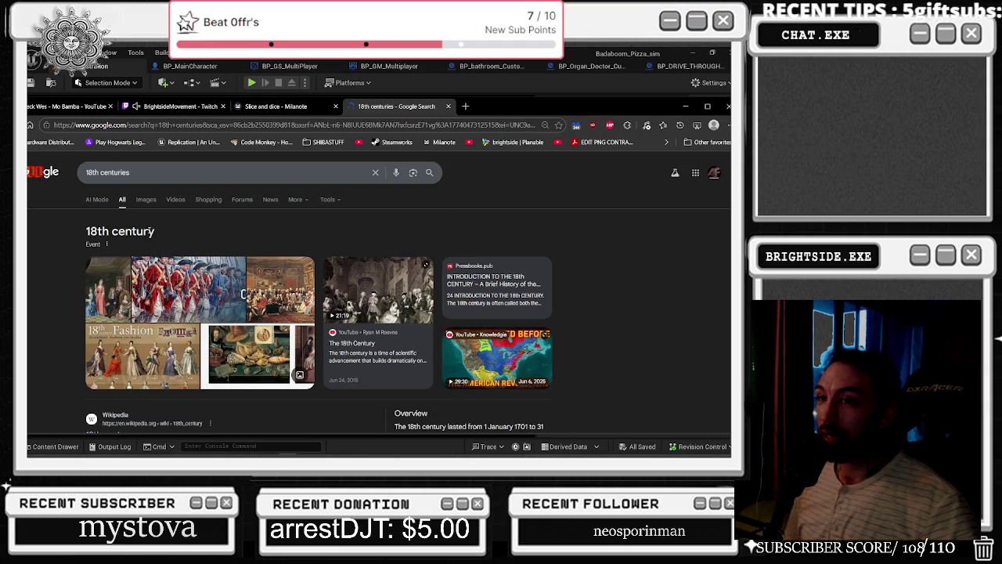
pyautogui.scroll(-3, 399, 248)
pyautogui.moveTo(154, 304); pyautogui.dragTo(214, 310)
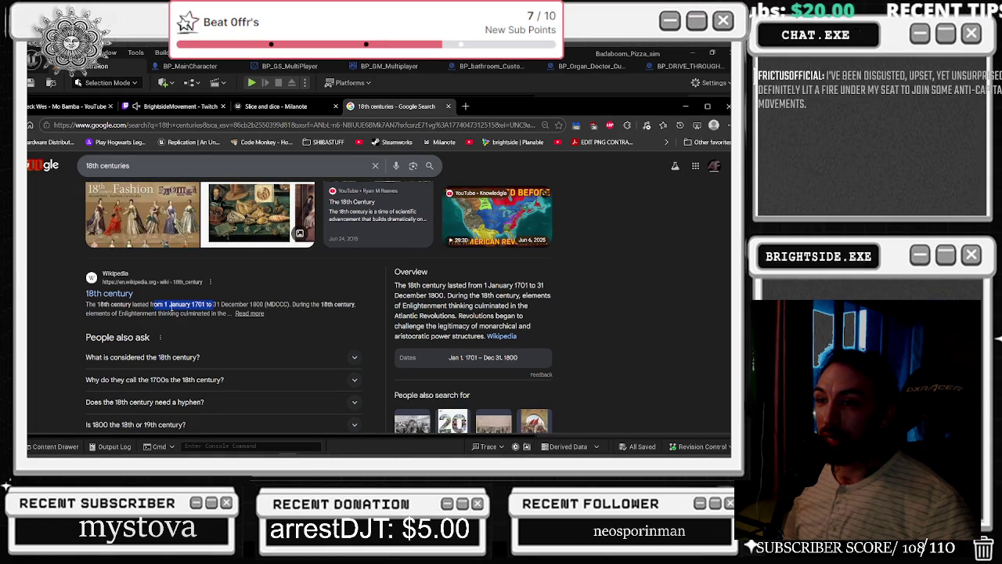
pyautogui.click(223, 306)
pyautogui.moveTo(221, 305); pyautogui.dragTo(265, 308)
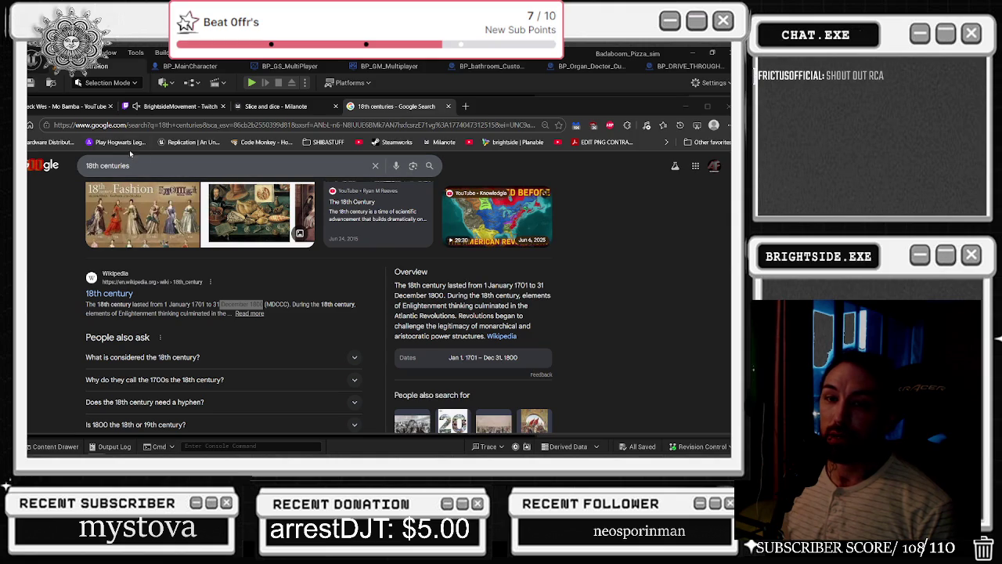
# - Resize and reposition the Chrome window, then close the 18th centuries search
pyautogui.scroll(-4, 218, 166)
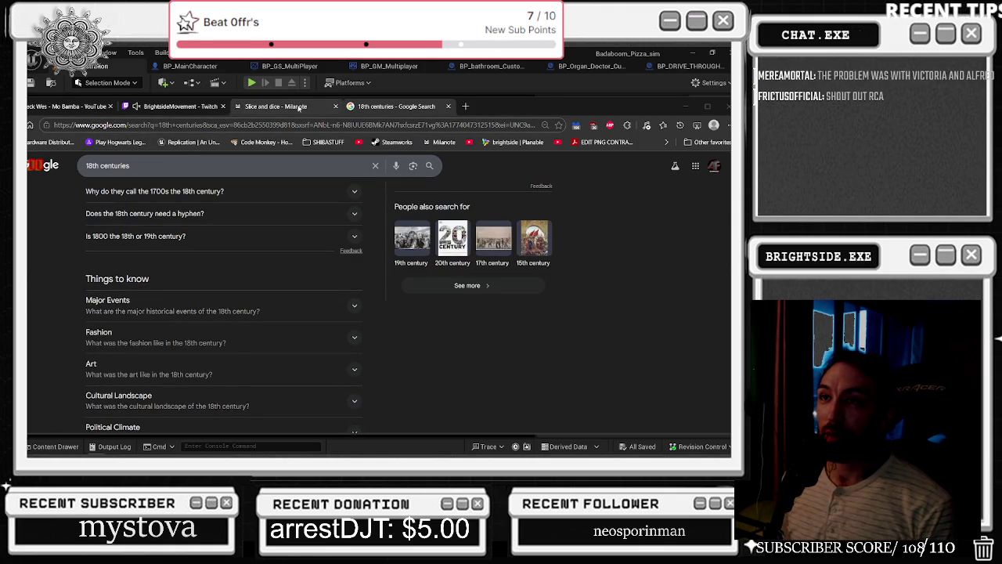
pyautogui.moveTo(499, 103)
pyautogui.mouseDown()
pyautogui.moveTo(559, 106)
pyautogui.moveTo(547, 108)
pyautogui.mouseUp()
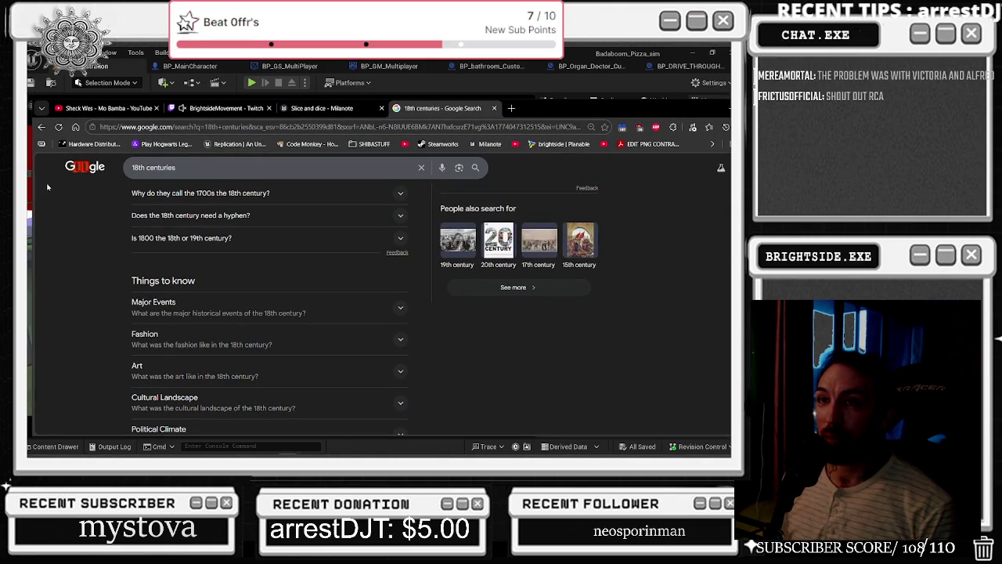
pyautogui.moveTo(31, 185); pyautogui.dragTo(263, 185)
pyautogui.moveTo(685, 111); pyautogui.dragTo(519, 113)
pyautogui.click(511, 110)
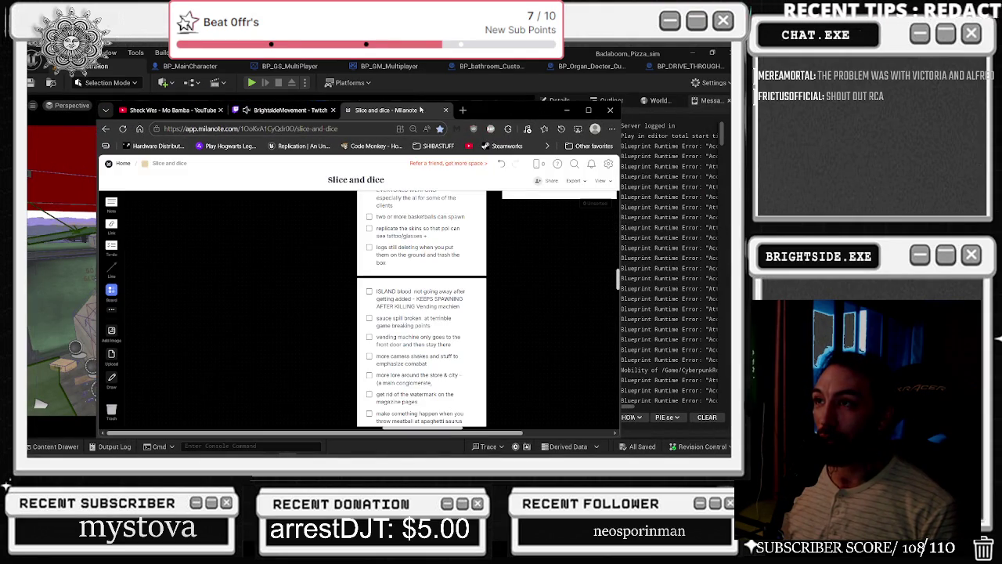
# - Minimize Chrome to bring the Unreal Editor level viewport back into view
pyautogui.click(567, 110)
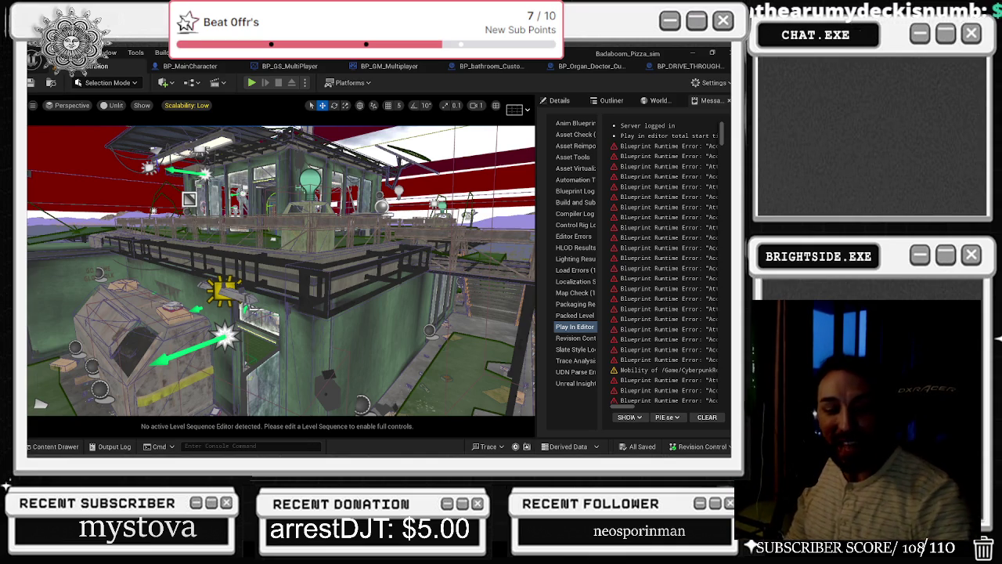
# - Search PLATOS CAVE in a new tab and open Alex Gendler's Allegory of the Cave video
pyautogui.hotkey('alt', 'Tab')
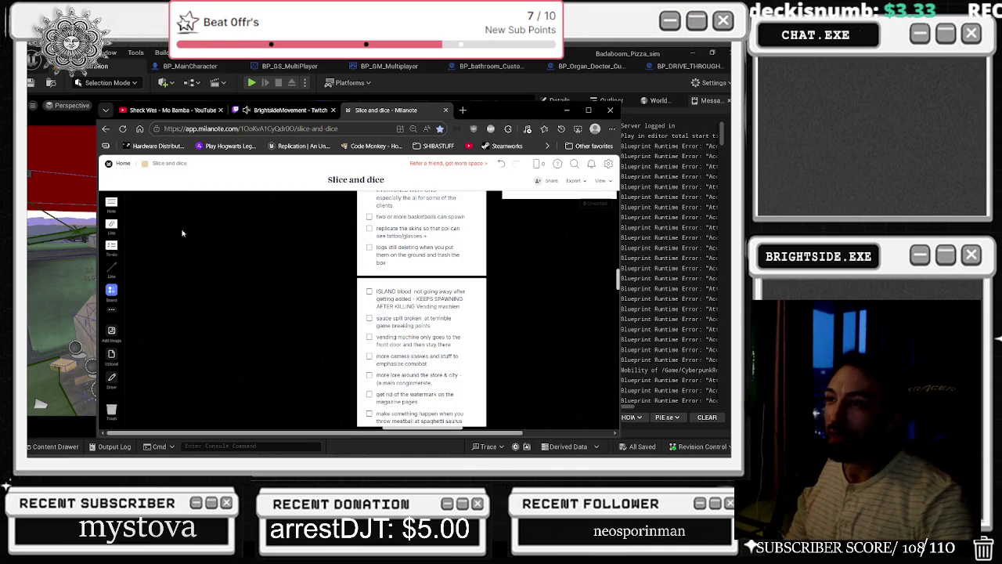
pyautogui.click(466, 111)
pyautogui.write('PLATOS CAVE')
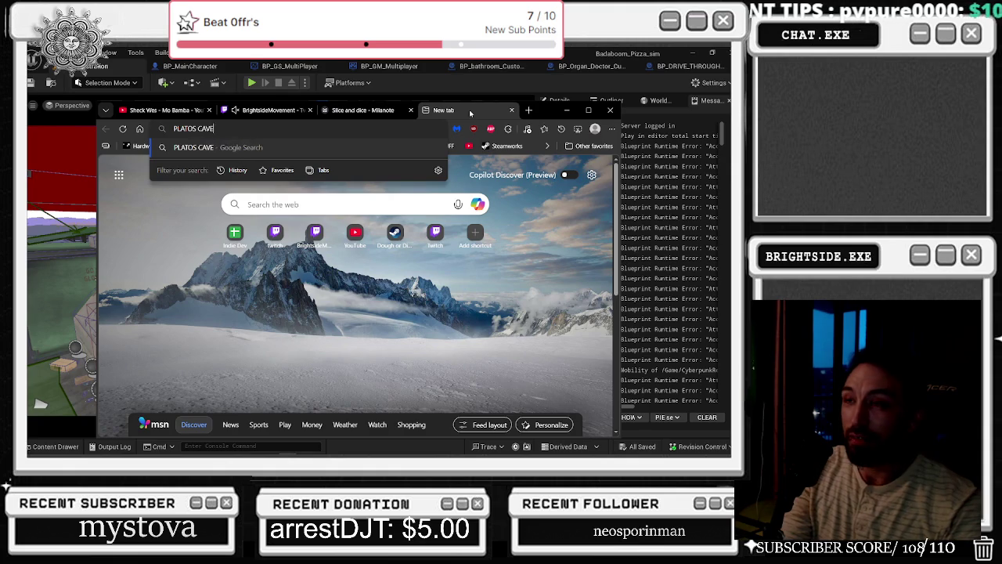
pyautogui.press('Return')
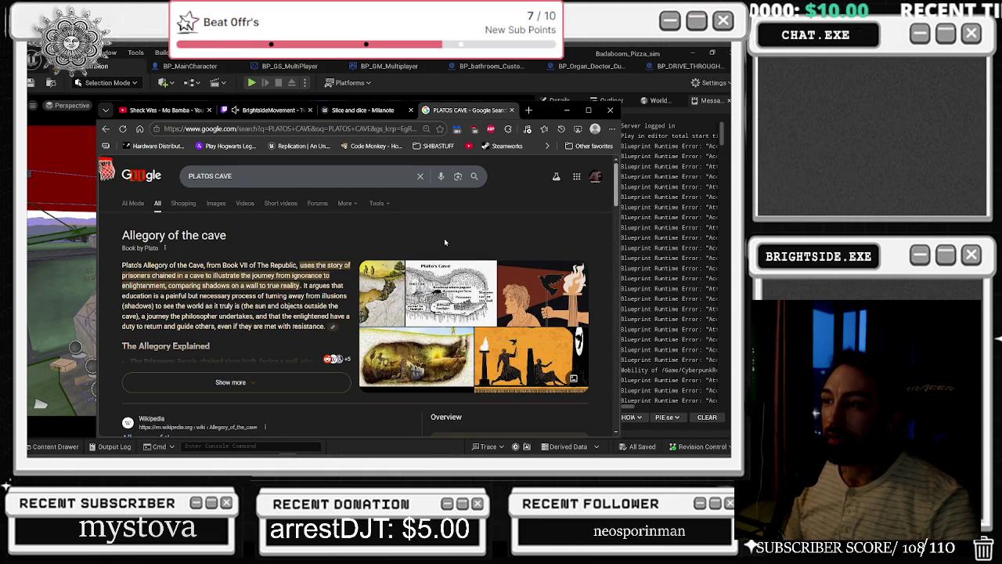
pyautogui.click(239, 203)
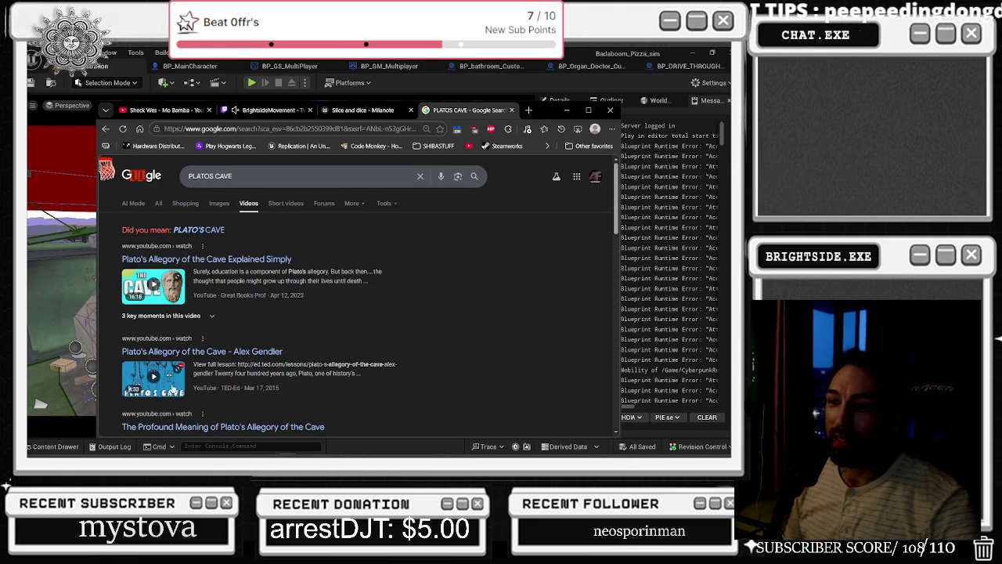
pyautogui.click(172, 389)
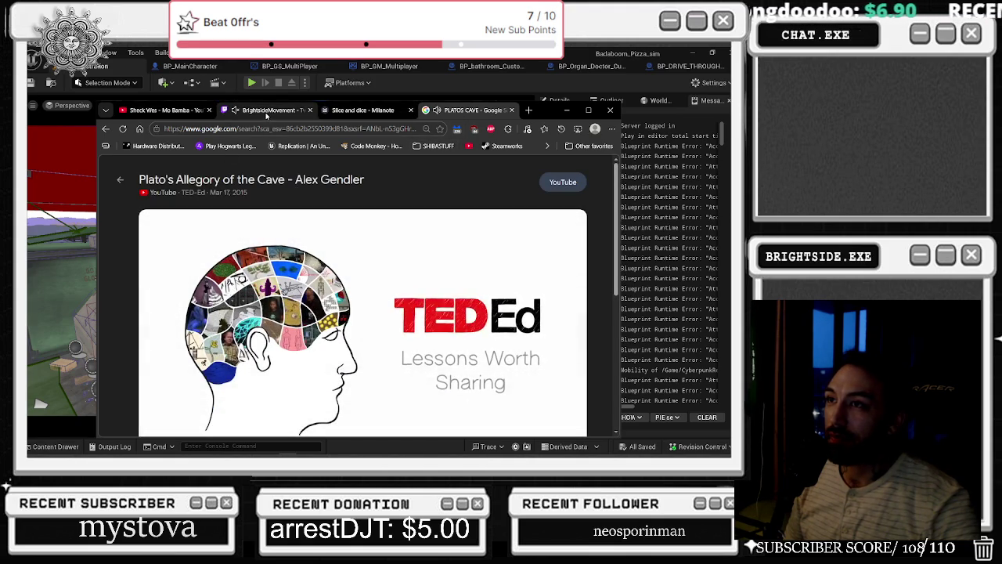
# - Pause the Silent Sonata Soundtrack, close Steam, and maximize the Chrome window
pyautogui.hotkey('alt', 'Tab')
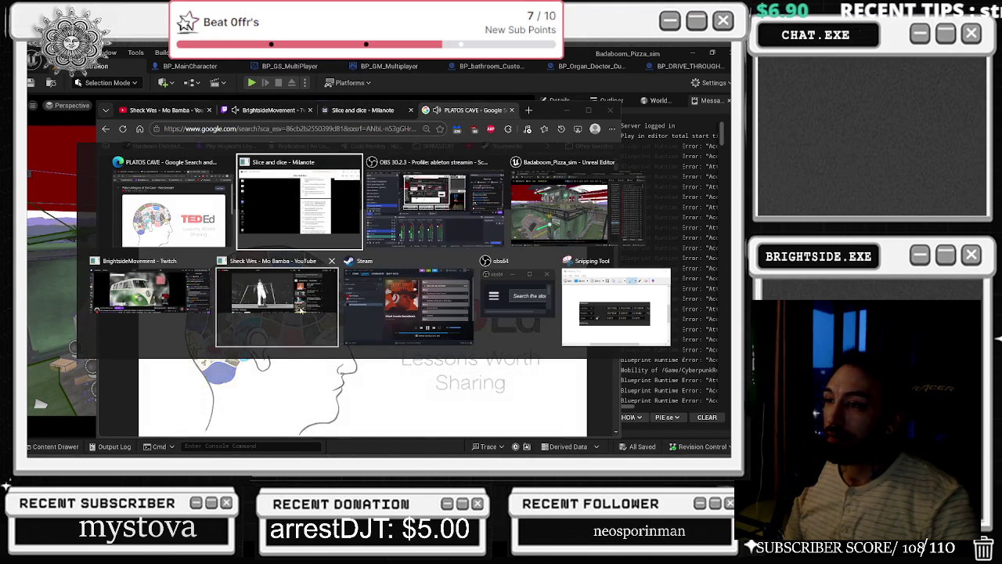
pyautogui.click(392, 310)
pyautogui.click(453, 362)
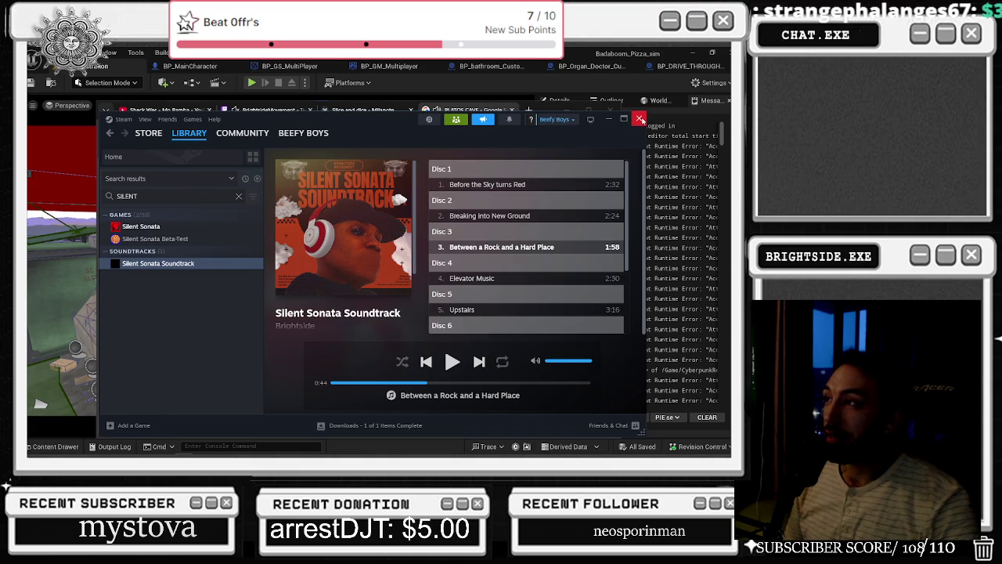
pyautogui.click(641, 119)
pyautogui.doubleClick(611, 109)
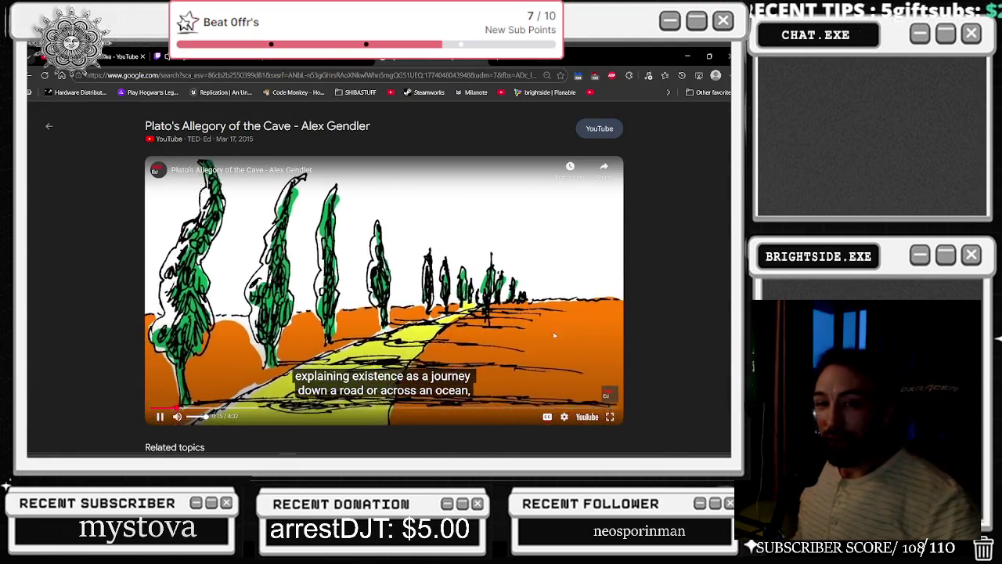
# - Watch the Allegory of the Cave video fullscreen until its closing credits at 4:21
pyautogui.click(610, 416)
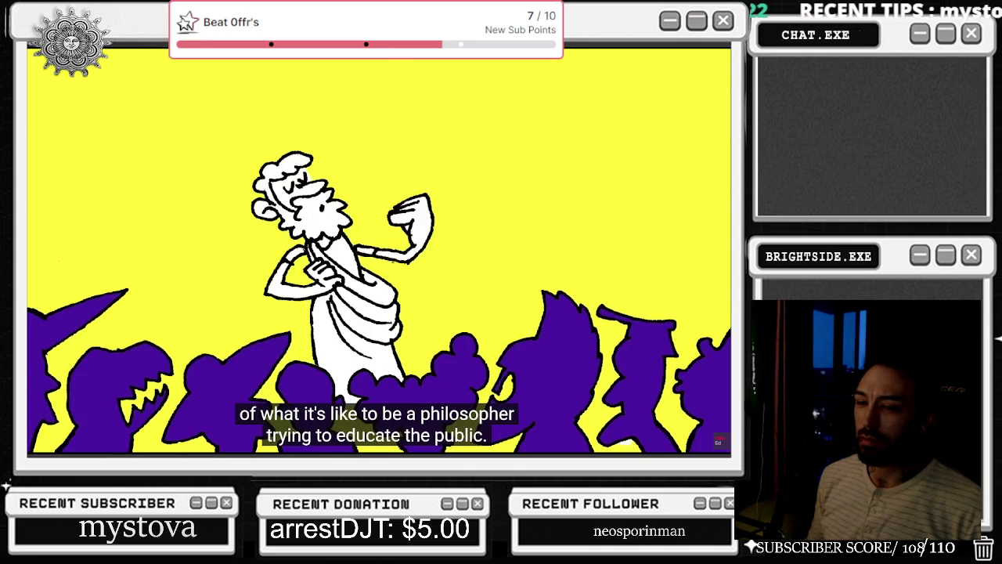
pyautogui.moveTo(133, 370)
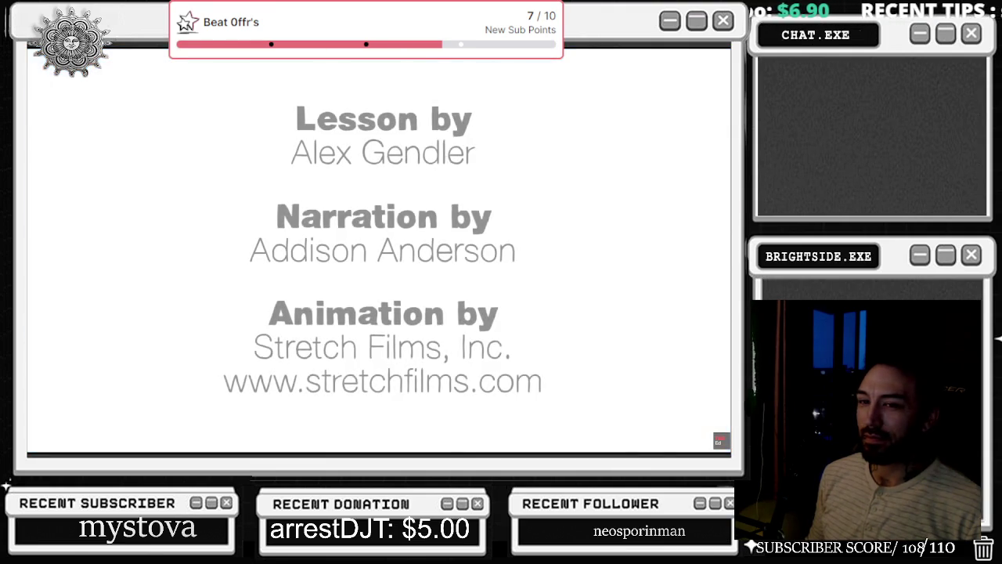
pyautogui.moveTo(492, 332)
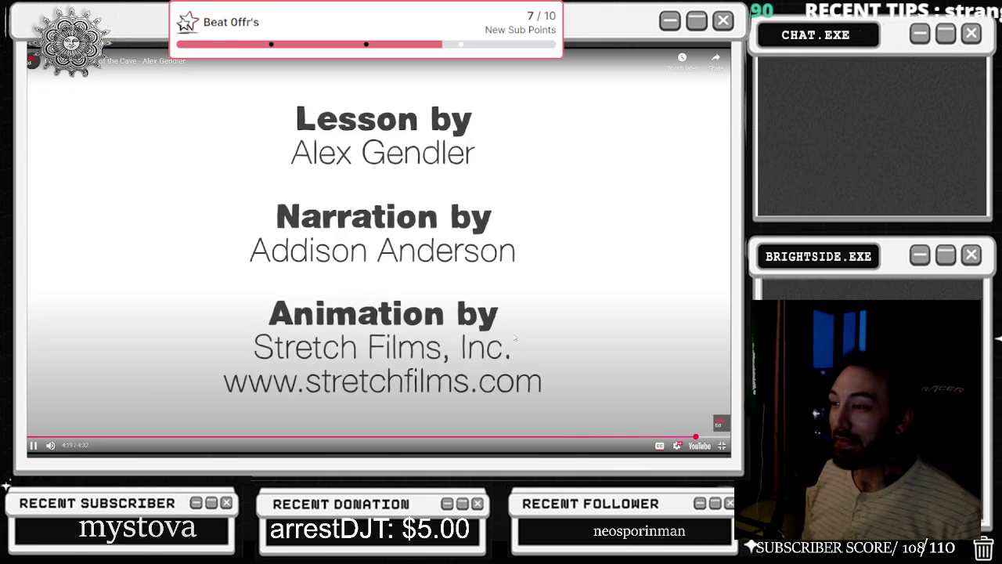
# - Exit fullscreen, close the video preview, and switch to the YouTube tab playing Mo Bamba
pyautogui.click(722, 445)
pyautogui.scroll(-3, 450, 358)
pyautogui.scroll(3, 416, 347)
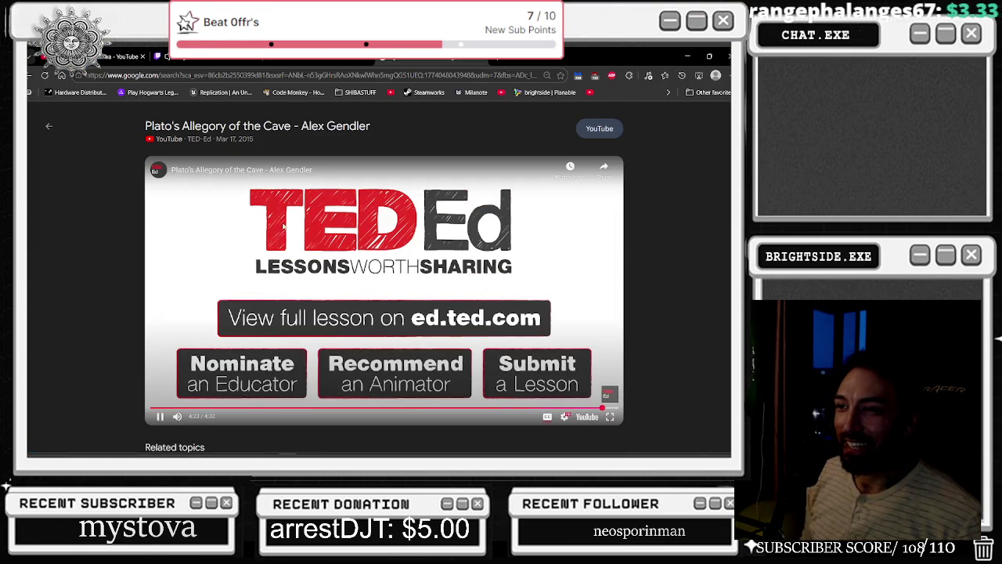
pyautogui.click(45, 76)
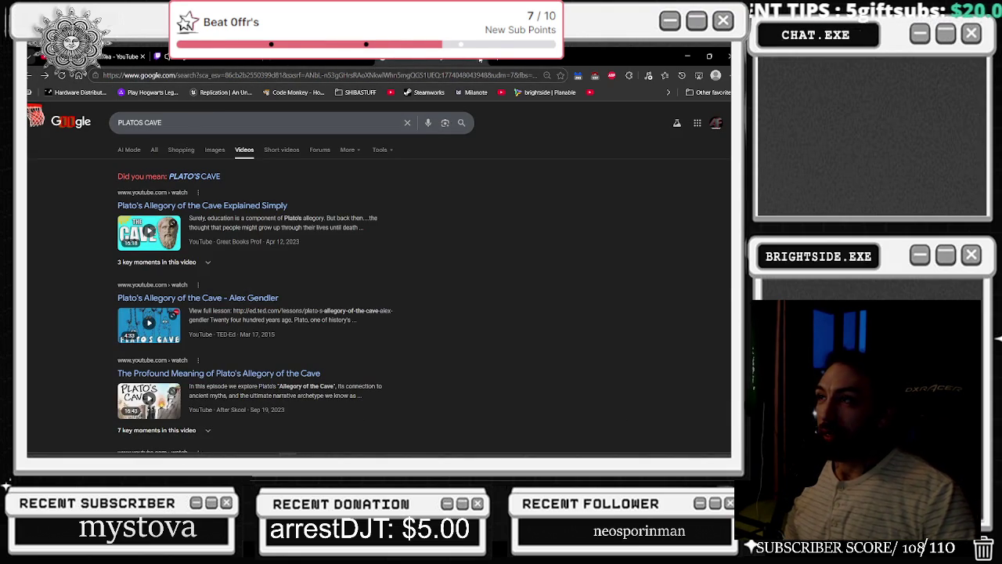
pyautogui.click(206, 56)
pyautogui.click(118, 56)
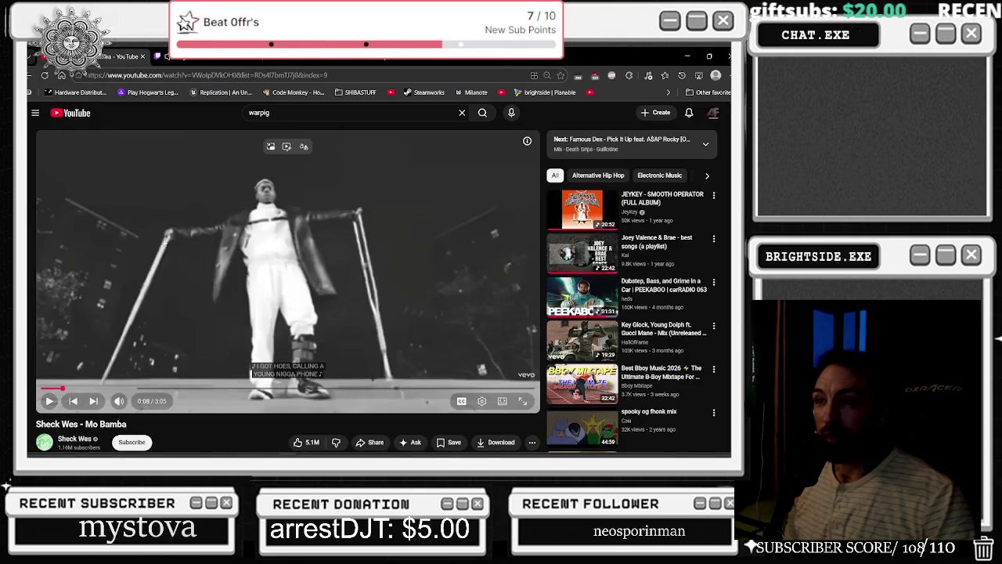
# - Resume the Mo Bamba video and switch back to the Unreal Editor
pyautogui.click(64, 391)
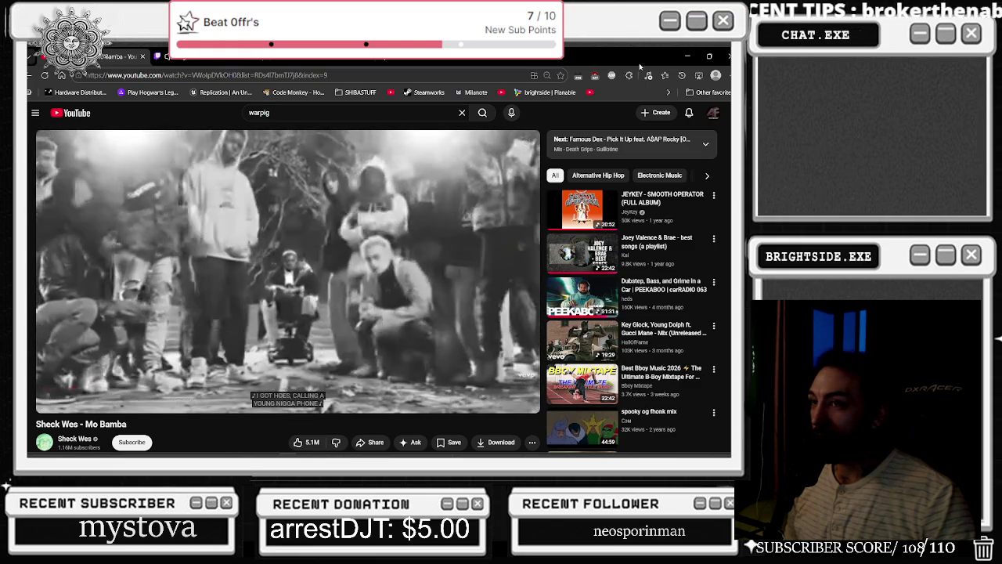
pyautogui.hotkey('alt', 'Tab')
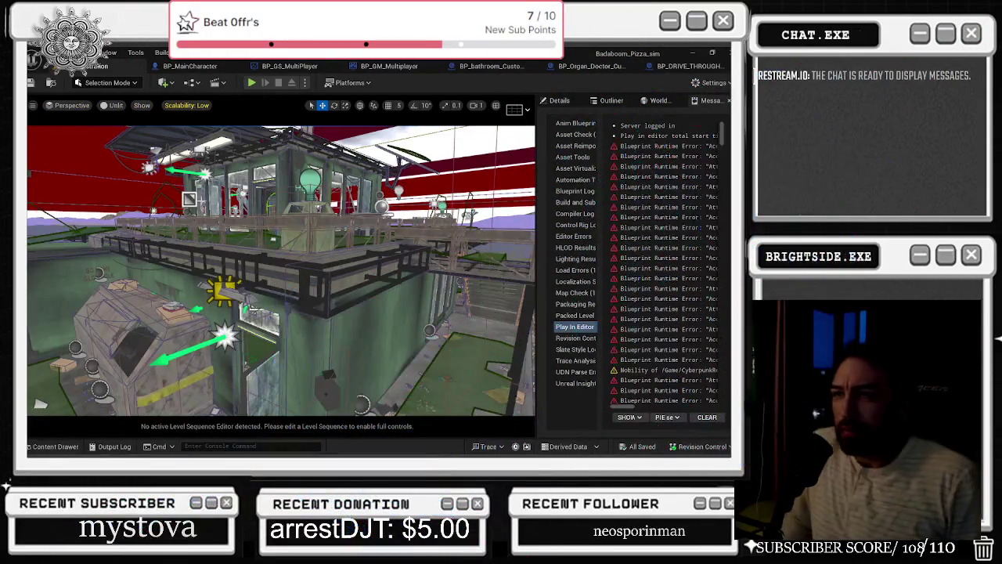
pyautogui.moveTo(209, 197); pyautogui.dragTo(209, 196)
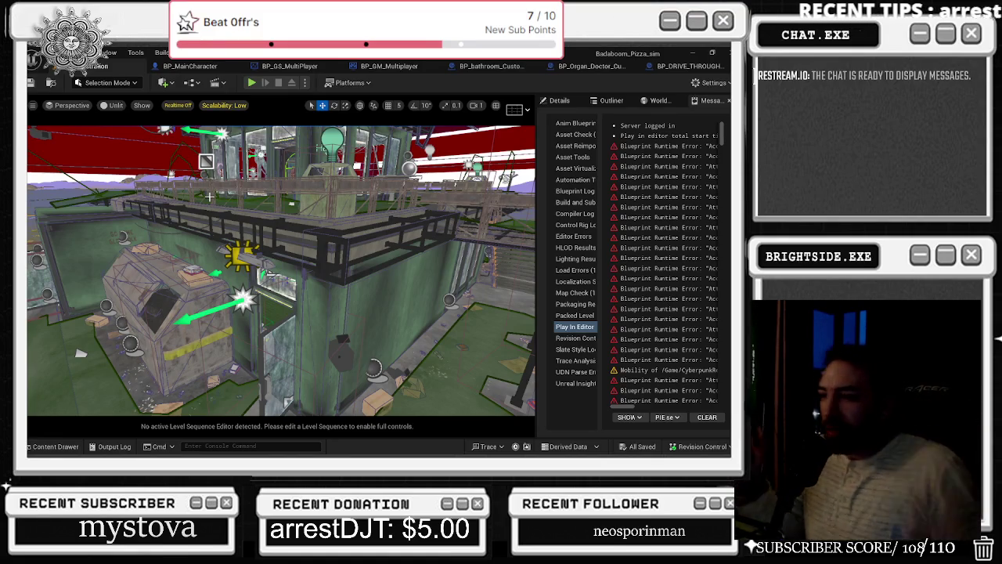
pyautogui.moveTo(282, 270); pyautogui.dragTo(368, 242)
pyautogui.click(556, 69)
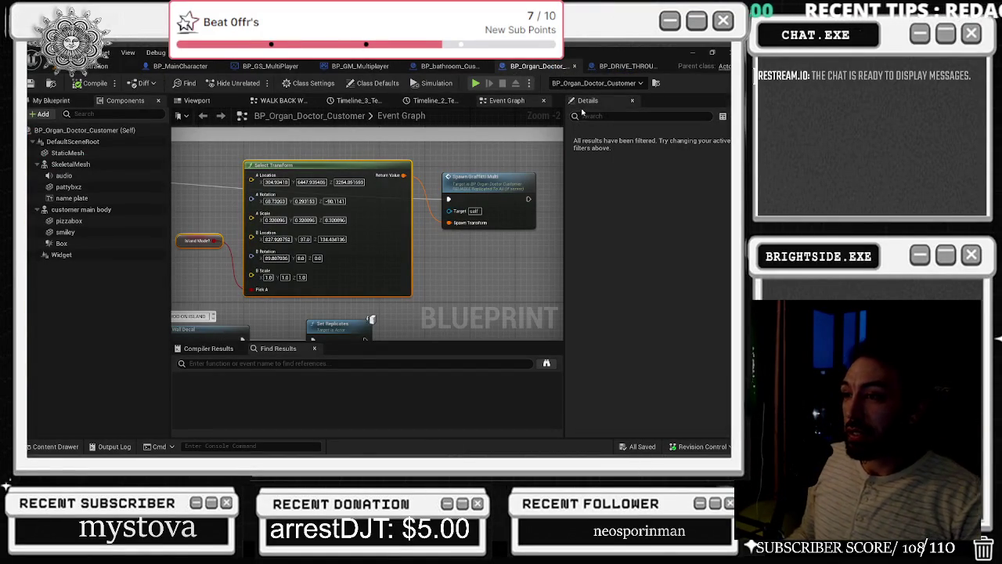
pyautogui.click(459, 67)
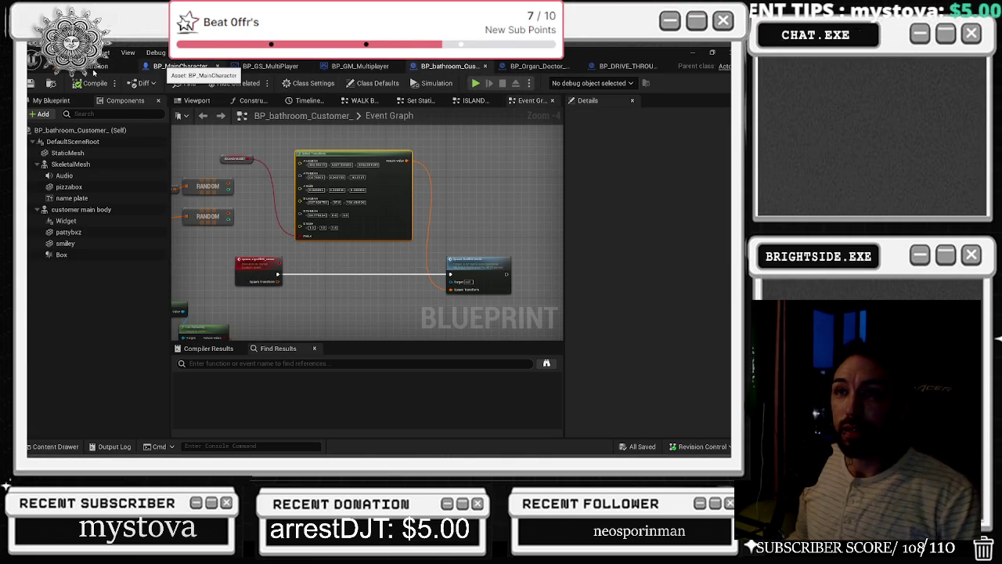
pyautogui.click(177, 66)
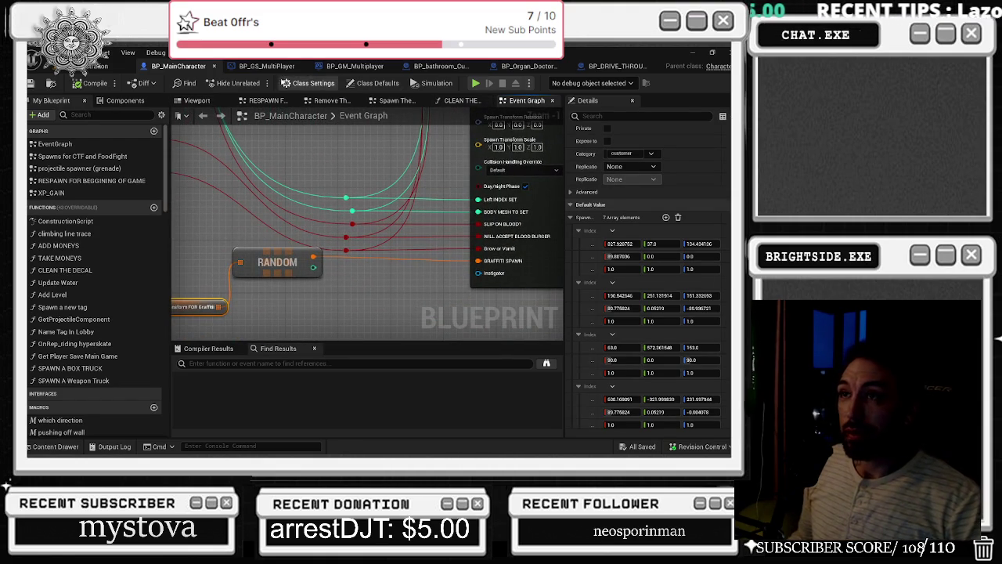
pyautogui.click(270, 67)
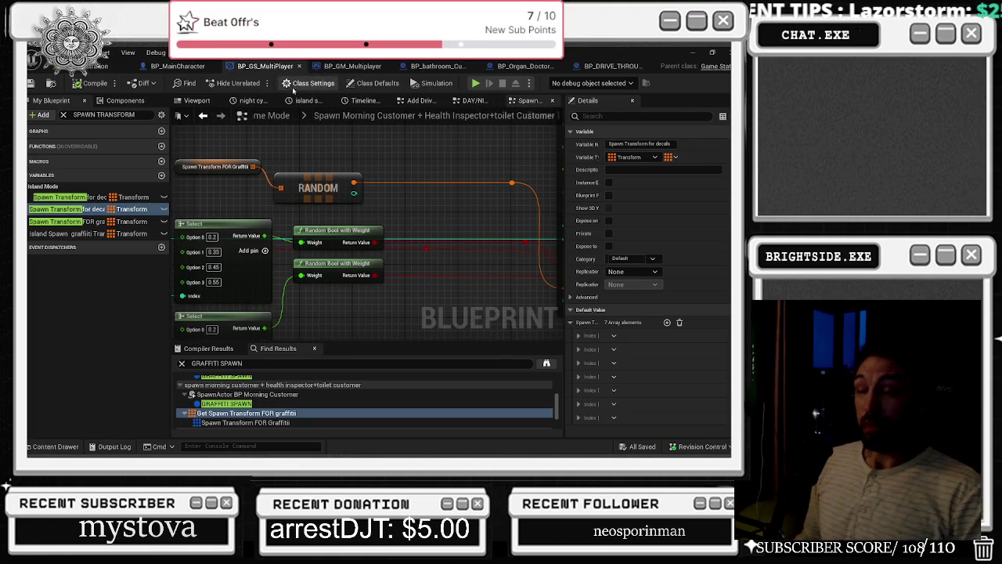
pyautogui.click(335, 179)
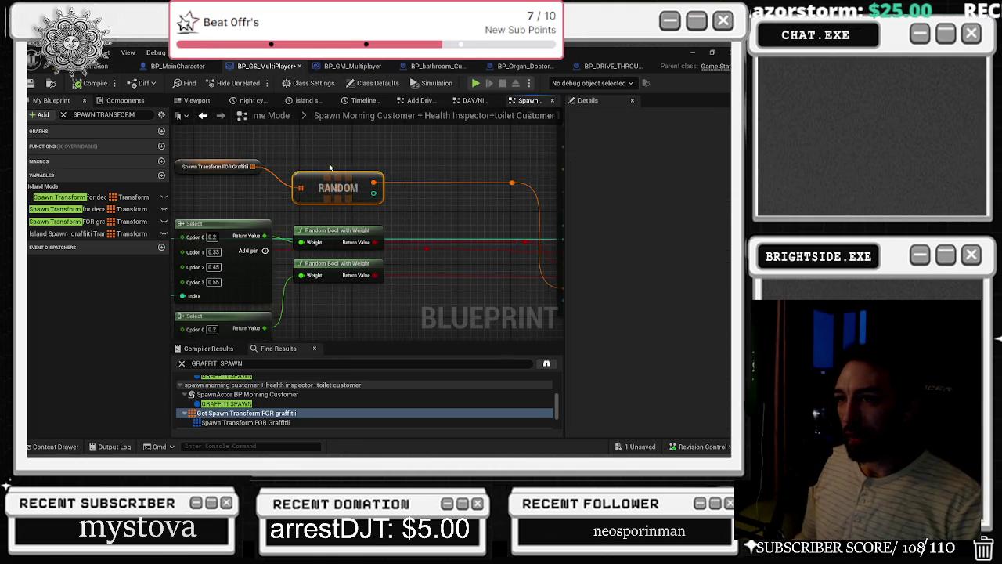
pyautogui.scroll(-2, 401, 181)
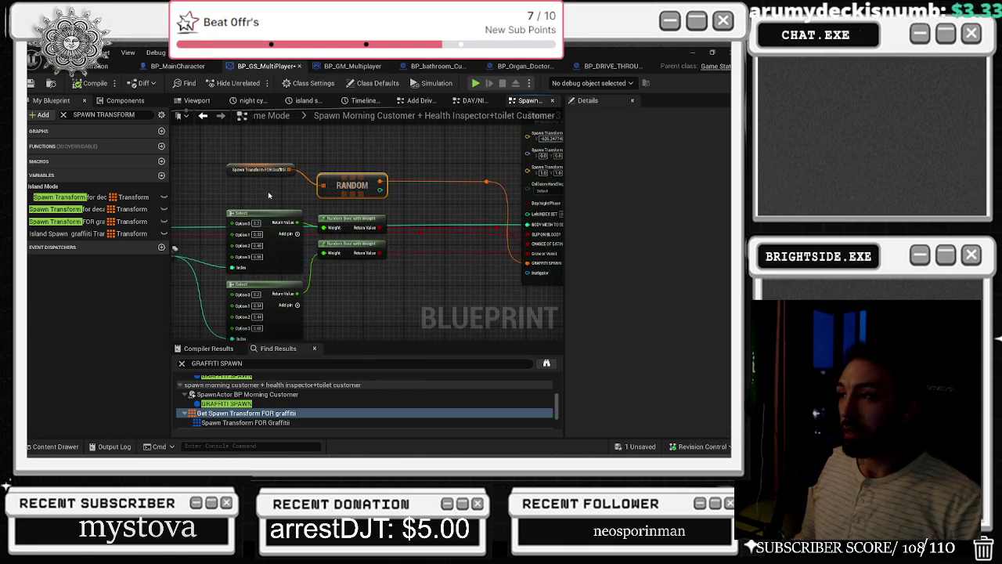
pyautogui.click(109, 65)
pyautogui.moveTo(273, 197); pyautogui.dragTo(277, 197)
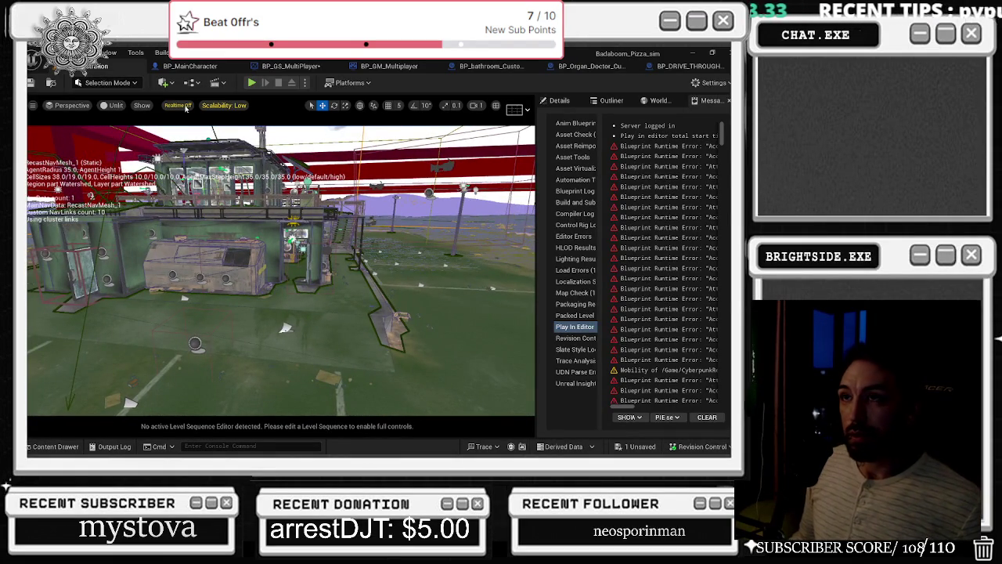
# - Delete the character actor in the open field, fly to the kitchen, and reopen BP_GS_MultiPlayer
pyautogui.click(265, 67)
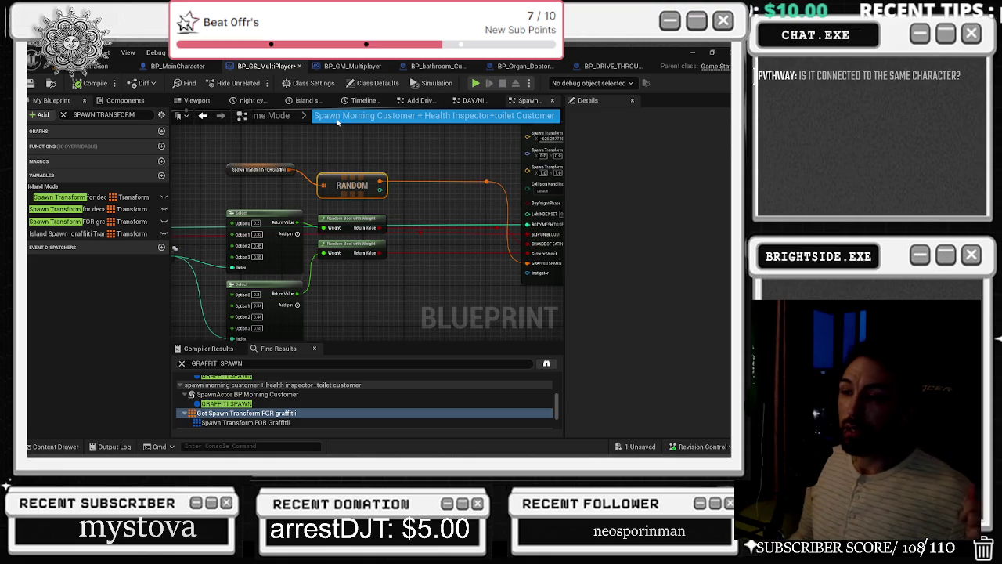
pyautogui.click(352, 65)
pyautogui.click(117, 66)
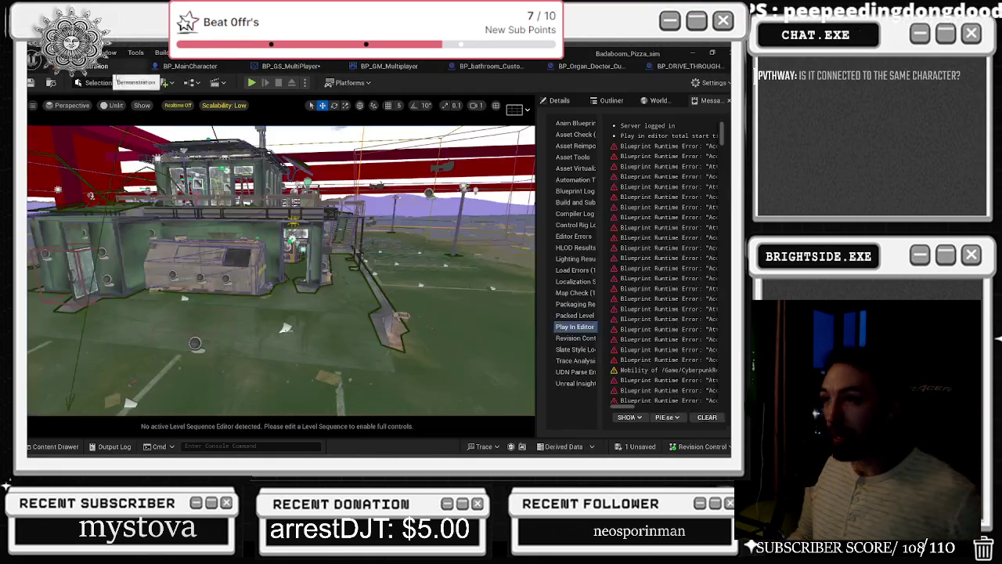
pyautogui.moveTo(282, 204); pyautogui.dragTo(283, 234)
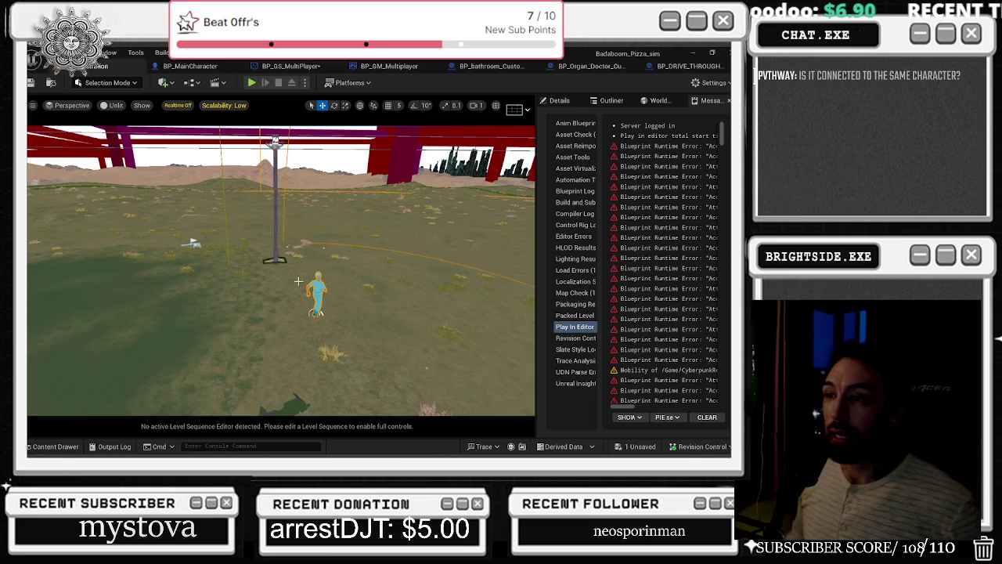
pyautogui.press('Delete')
pyautogui.moveTo(326, 310)
pyautogui.mouseDown()
pyautogui.moveTo(345, 304)
pyautogui.moveTo(326, 310)
pyautogui.moveTo(332, 303)
pyautogui.mouseUp()
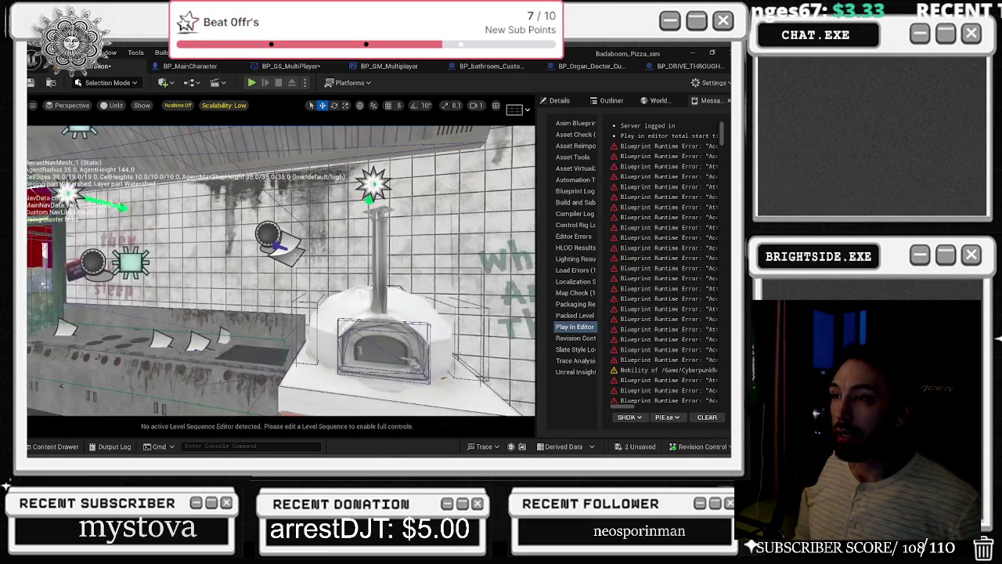
pyautogui.click(291, 66)
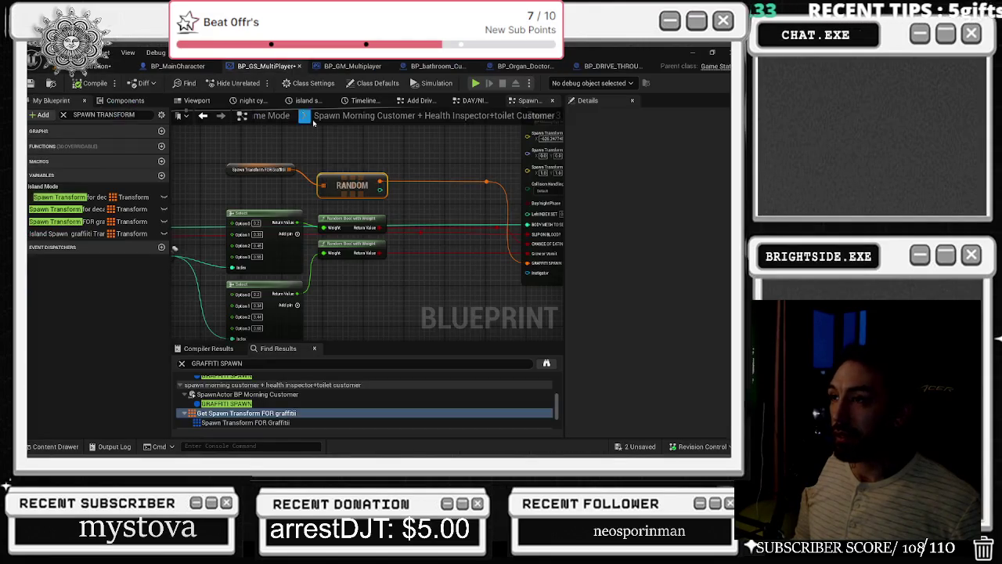
# - Find references to Spawn Transform and expand the first ISLAND decal transform entry
pyautogui.rightClick(405, 150)
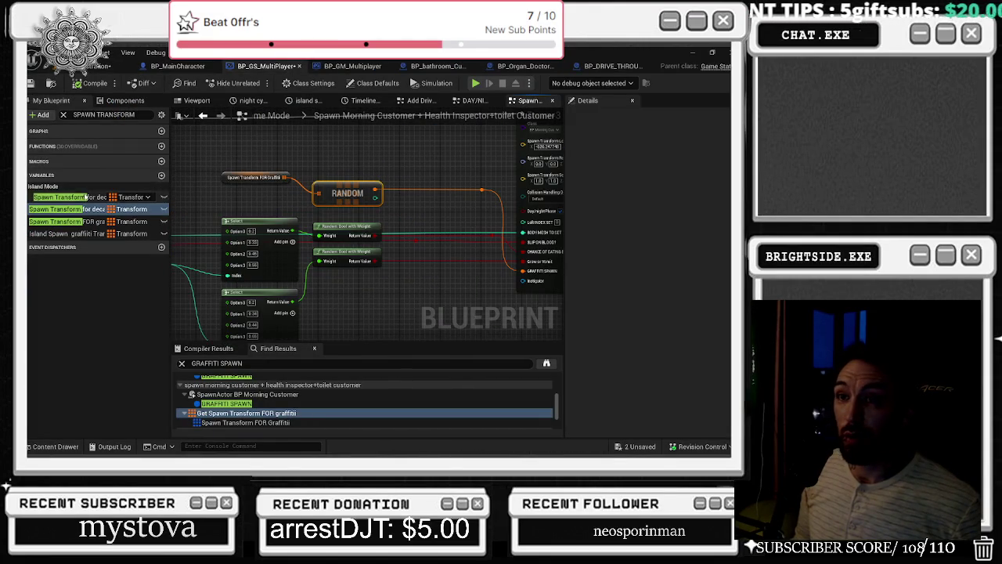
pyautogui.click(86, 197)
pyautogui.rightClick(86, 202)
pyautogui.click(215, 256)
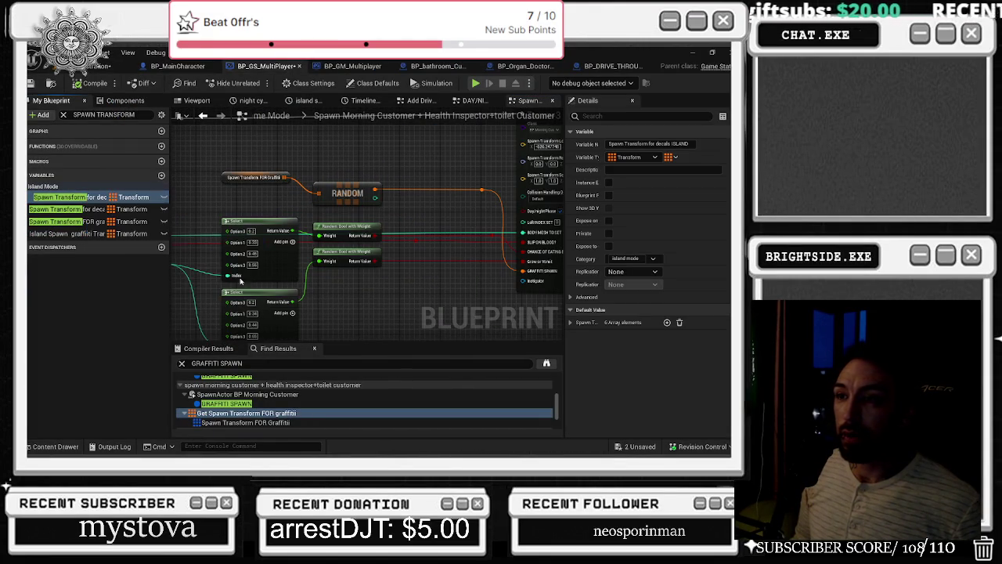
pyautogui.click(231, 399)
pyautogui.doubleClick(379, 402)
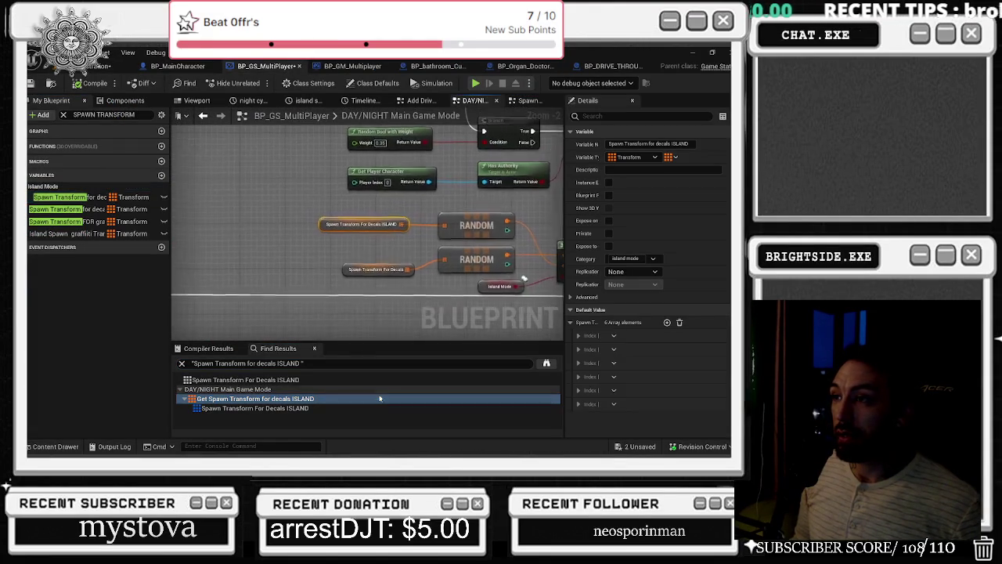
pyautogui.scroll(3, 241, 242)
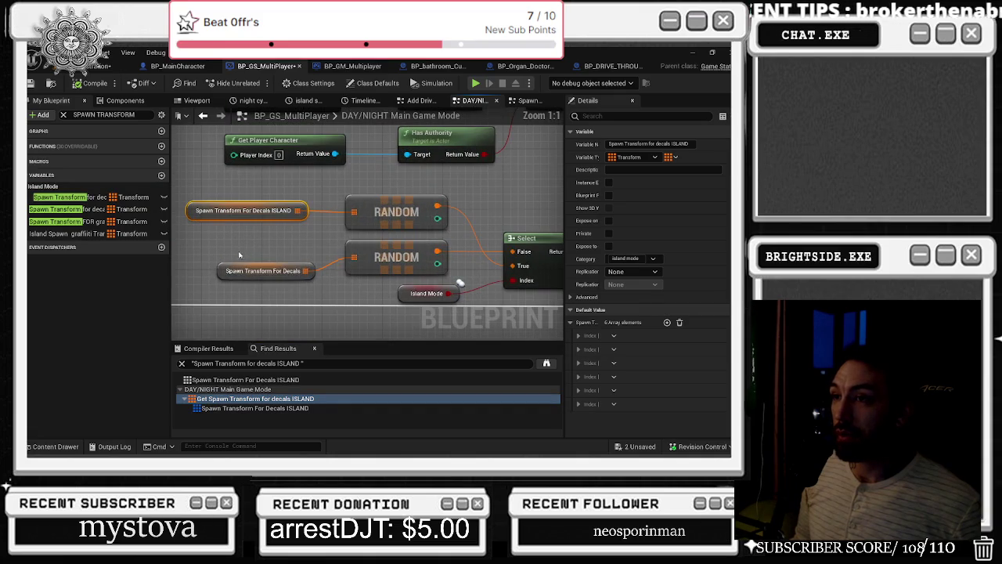
pyautogui.click(258, 270)
pyautogui.click(579, 335)
pyautogui.scroll(-1, 626, 352)
# - In the level, select bp_Graffiti_on_wall_DIRT6 beside the oven to see its location
pyautogui.click(127, 69)
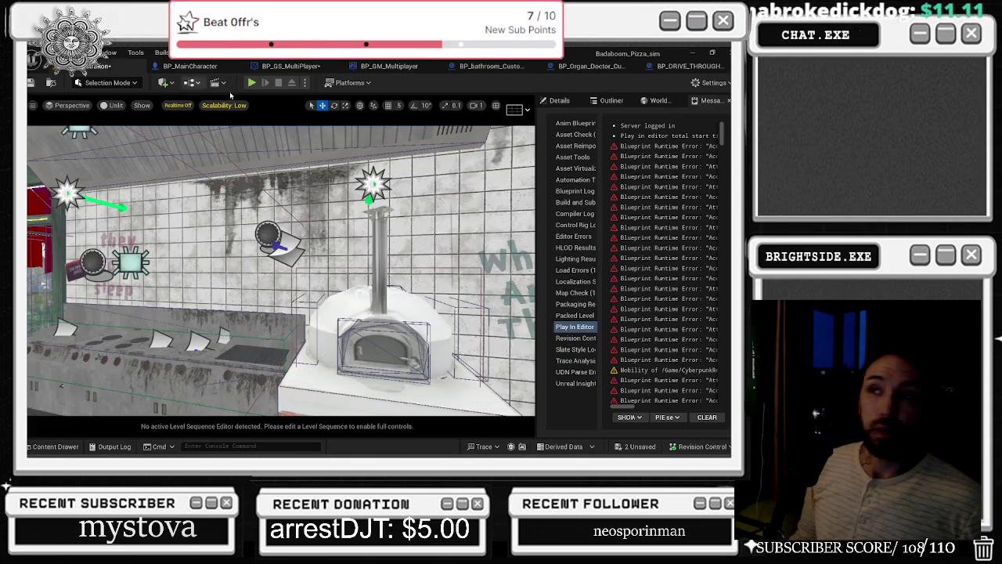
pyautogui.click(611, 100)
pyautogui.click(660, 100)
pyautogui.click(560, 101)
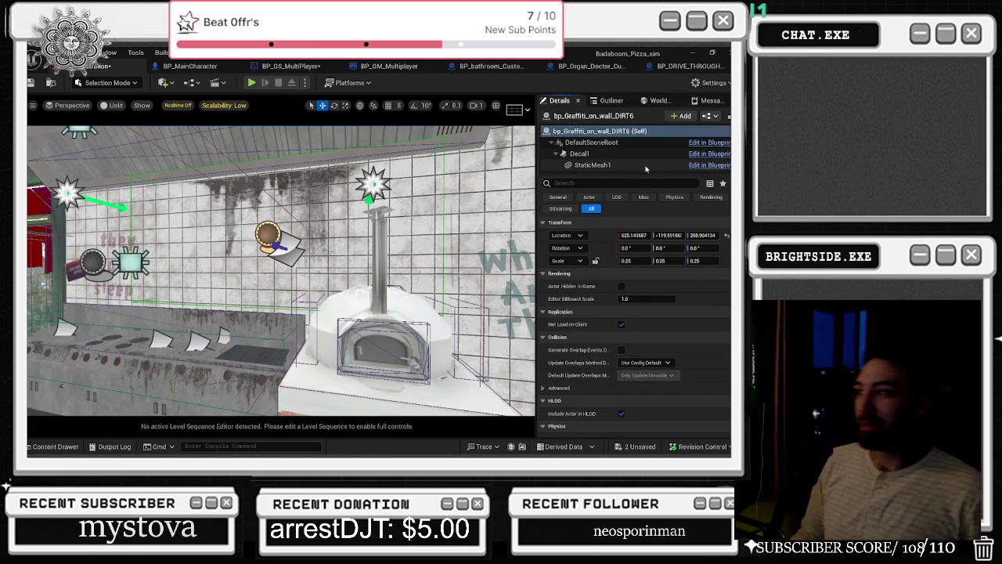
pyautogui.moveTo(337, 180); pyautogui.dragTo(344, 149)
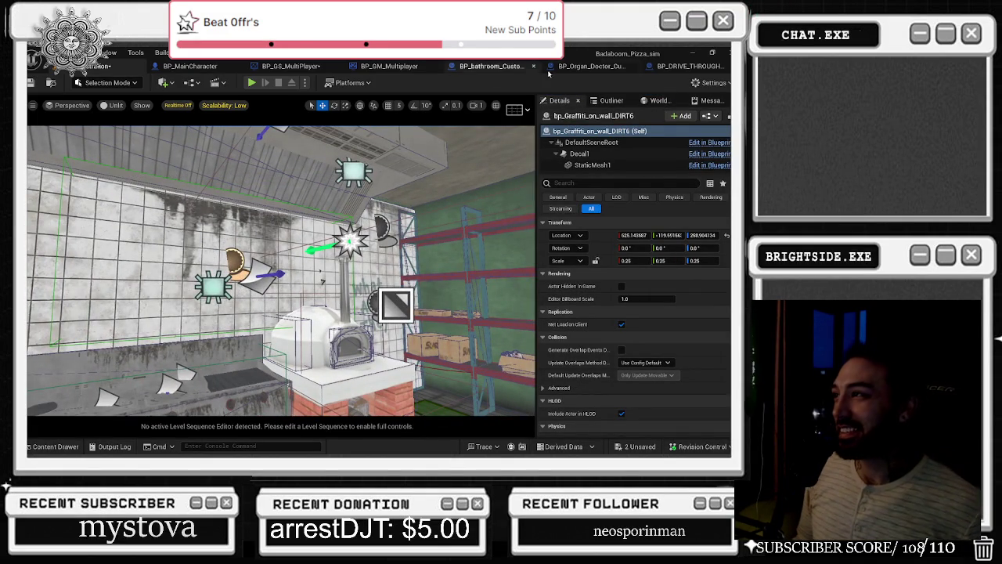
# - Expand the second through seventh ISLAND decal transform entries in BP_GS_MultiPlayer
pyautogui.click(300, 68)
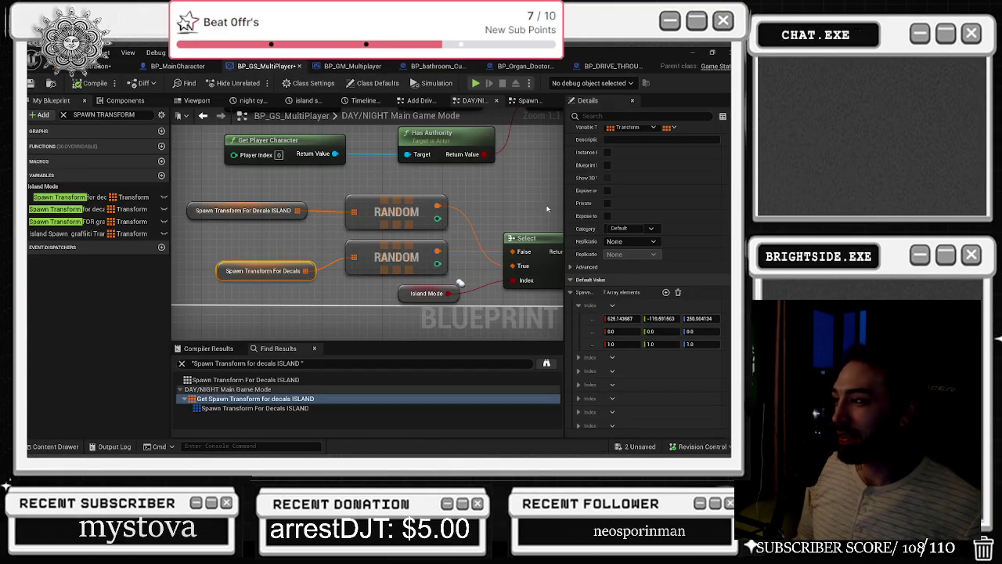
pyautogui.click(579, 353)
pyautogui.scroll(-1, 580, 360)
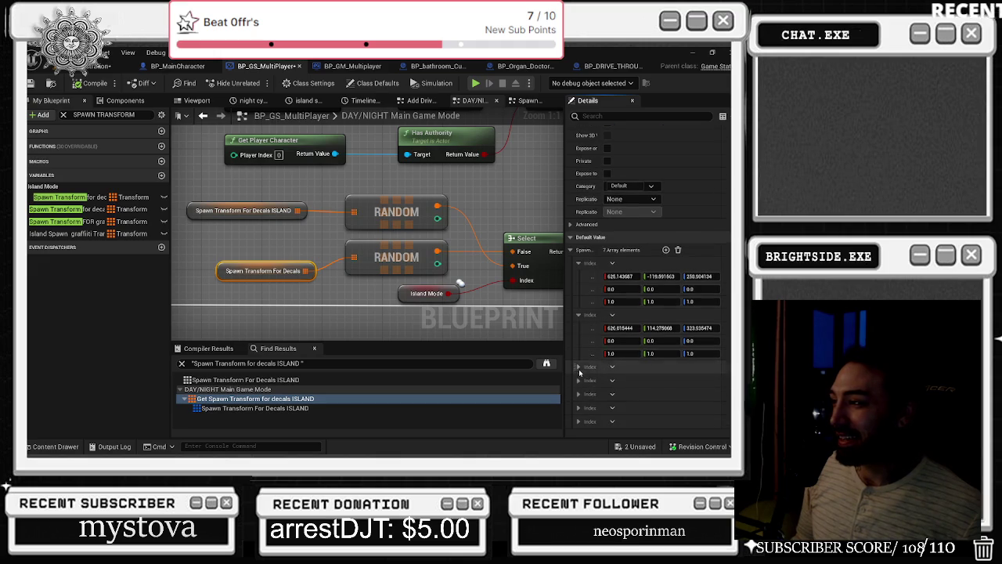
pyautogui.click(579, 366)
pyautogui.scroll(-1, 579, 368)
pyautogui.click(579, 381)
pyautogui.scroll(-1, 577, 399)
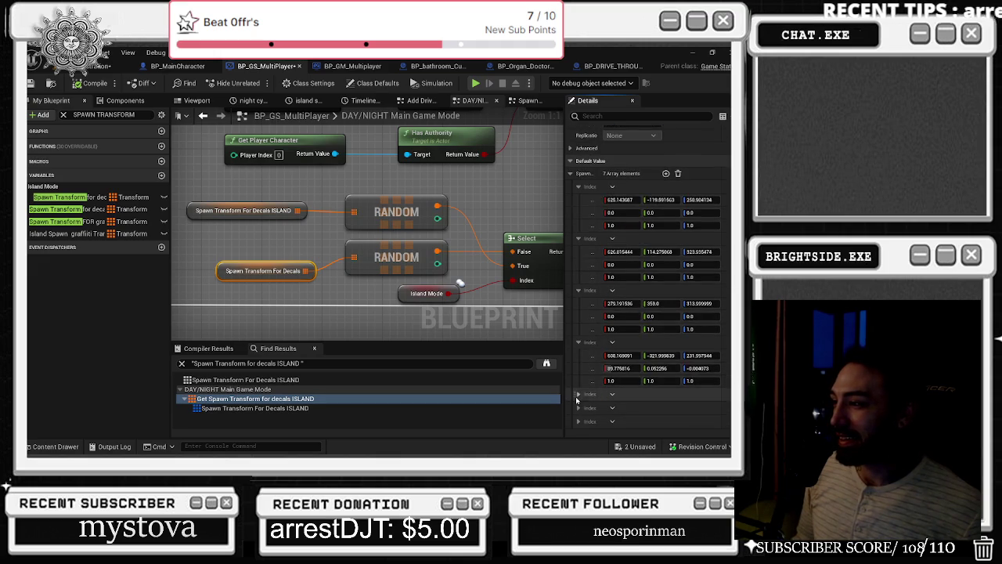
pyautogui.click(578, 394)
pyautogui.scroll(-1, 577, 399)
pyautogui.click(578, 407)
pyautogui.scroll(-1, 578, 411)
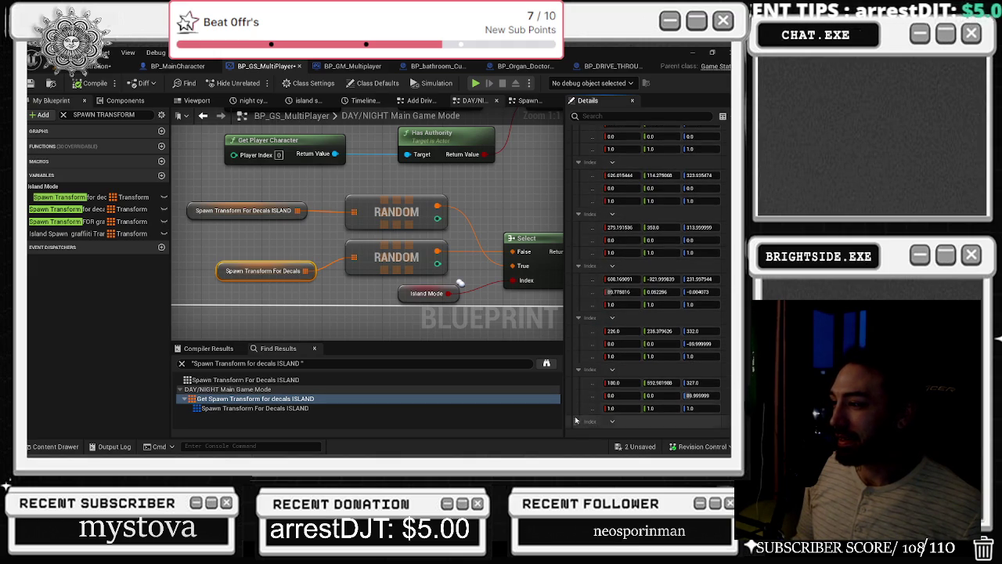
pyautogui.click(578, 422)
pyautogui.scroll(-1, 580, 388)
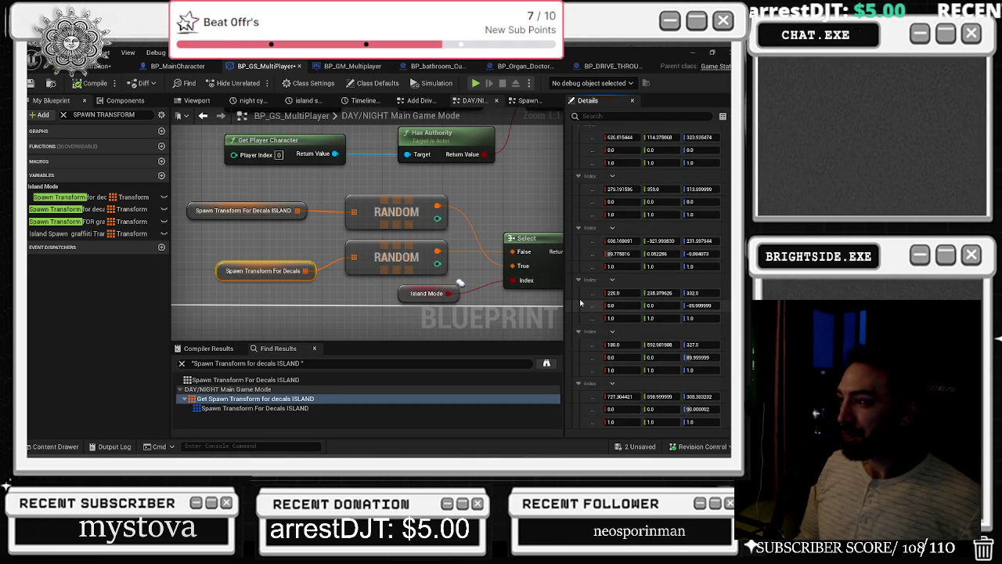
# - Compare the decal transform values against the graffiti decal's level location, widening the Details panel
pyautogui.click(110, 67)
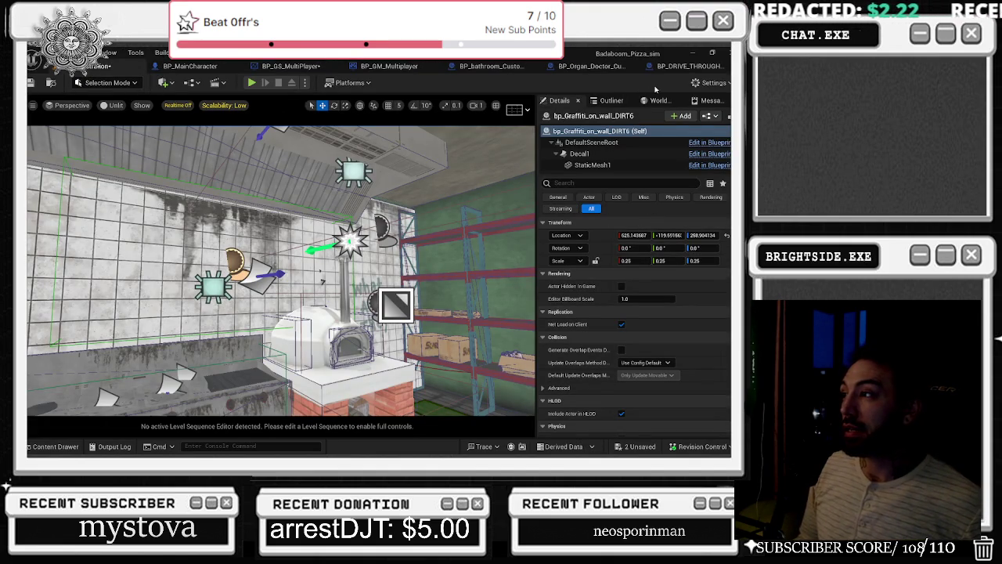
pyautogui.click(195, 69)
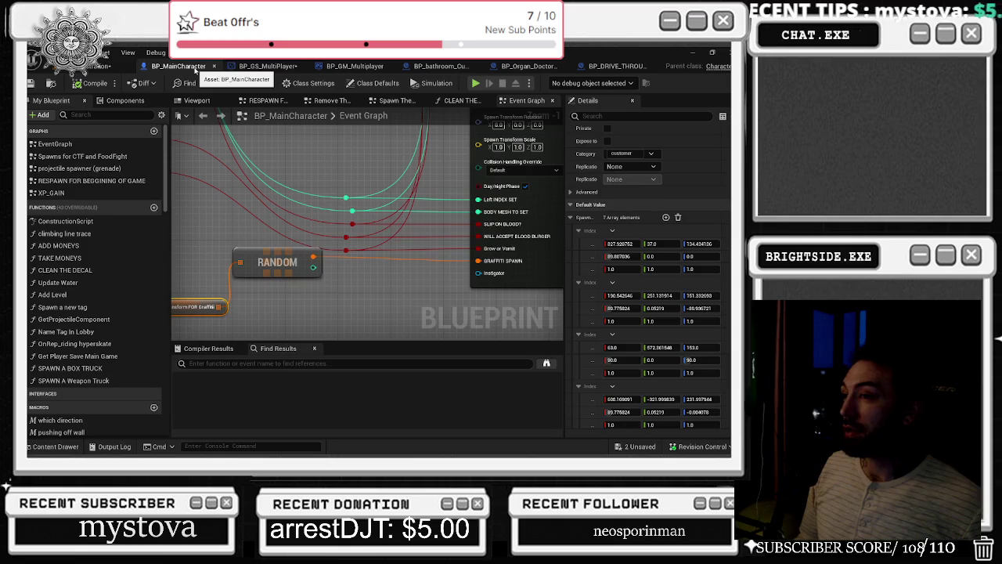
pyautogui.click(267, 66)
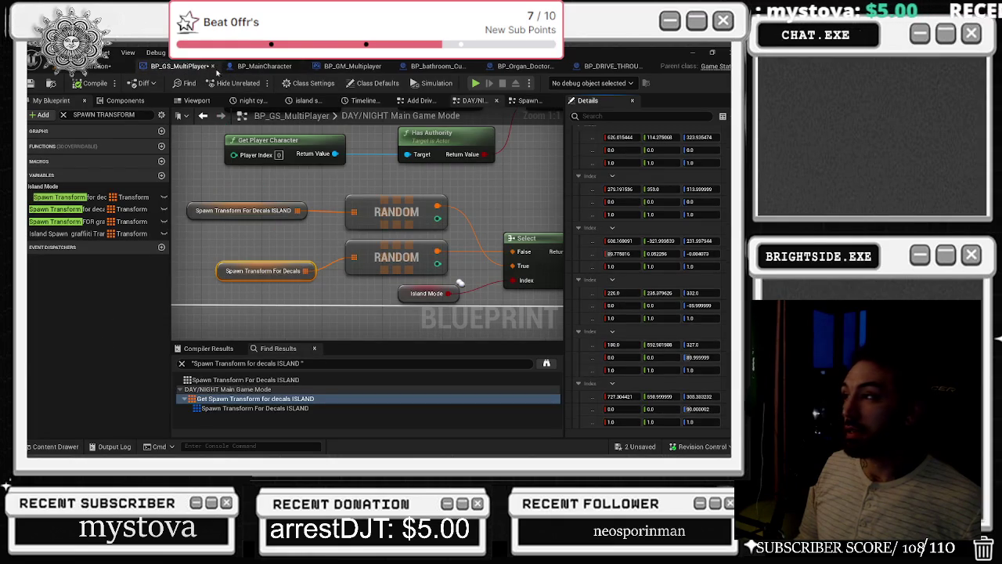
pyautogui.scroll(1, 595, 308)
pyautogui.scroll(3, 596, 308)
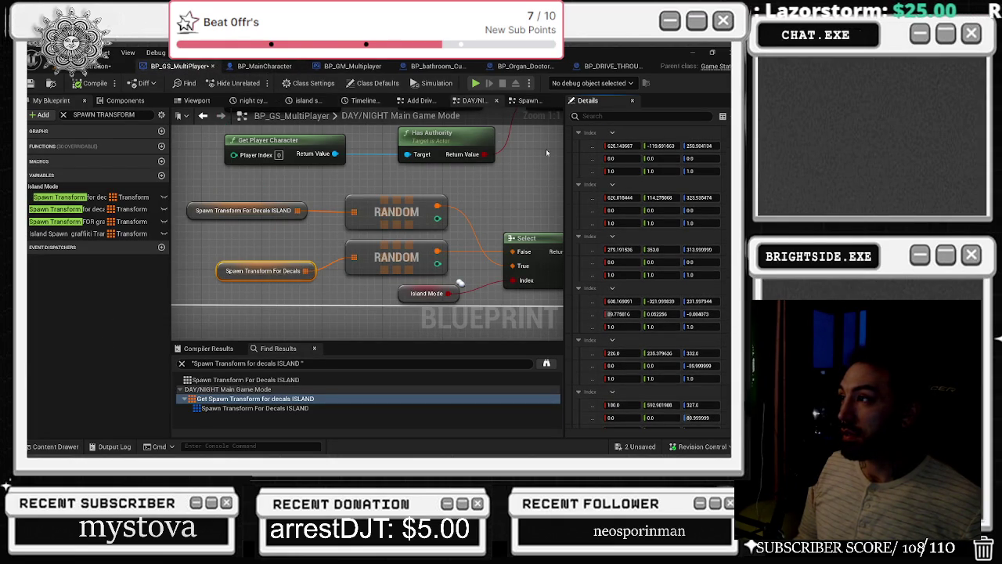
pyautogui.click(104, 67)
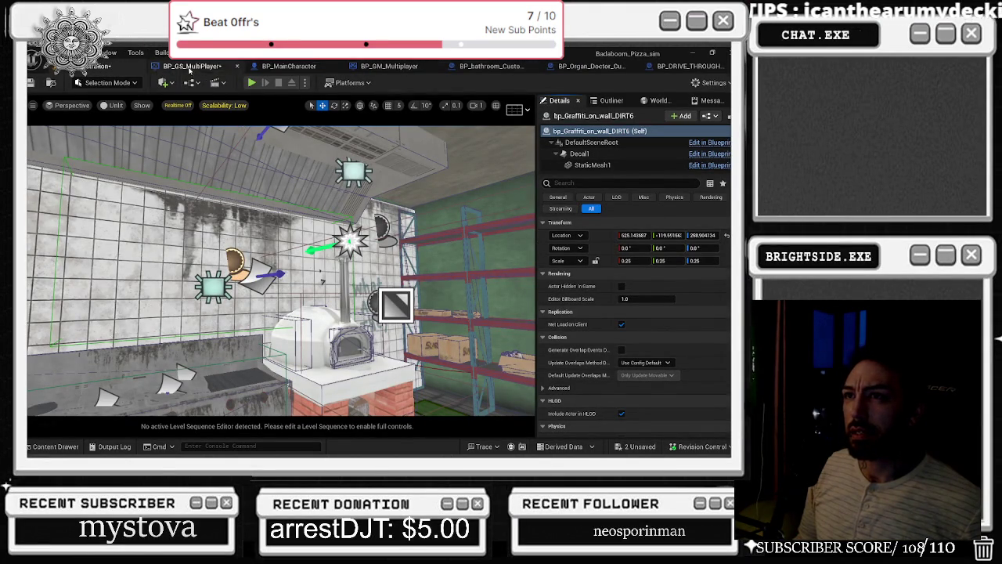
pyautogui.click(192, 65)
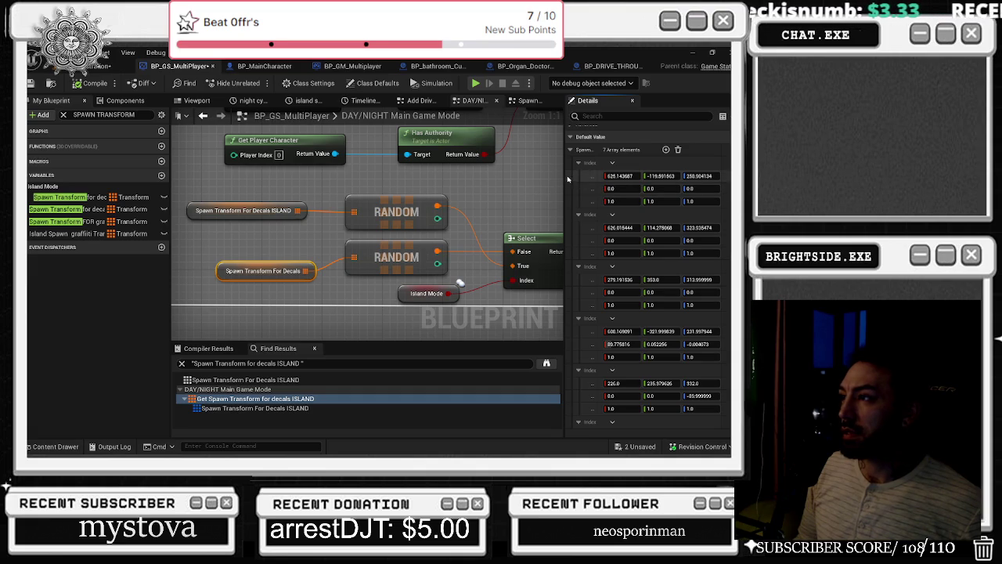
pyautogui.moveTo(568, 179); pyautogui.dragTo(553, 179)
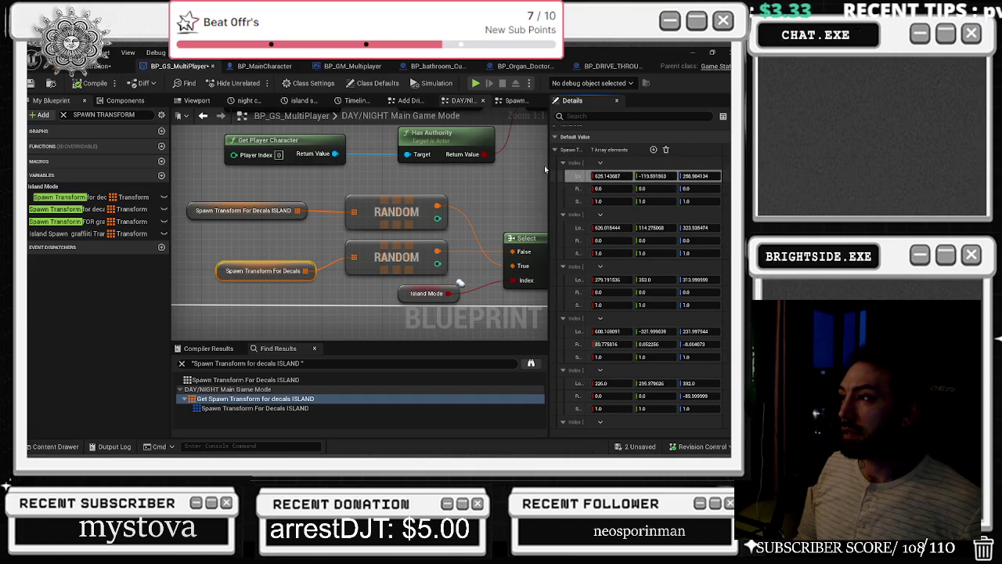
# - Recheck the graffiti decal's location over the kitchen, then open BP_Organ_Doctor_Customer's event graph
pyautogui.click(110, 66)
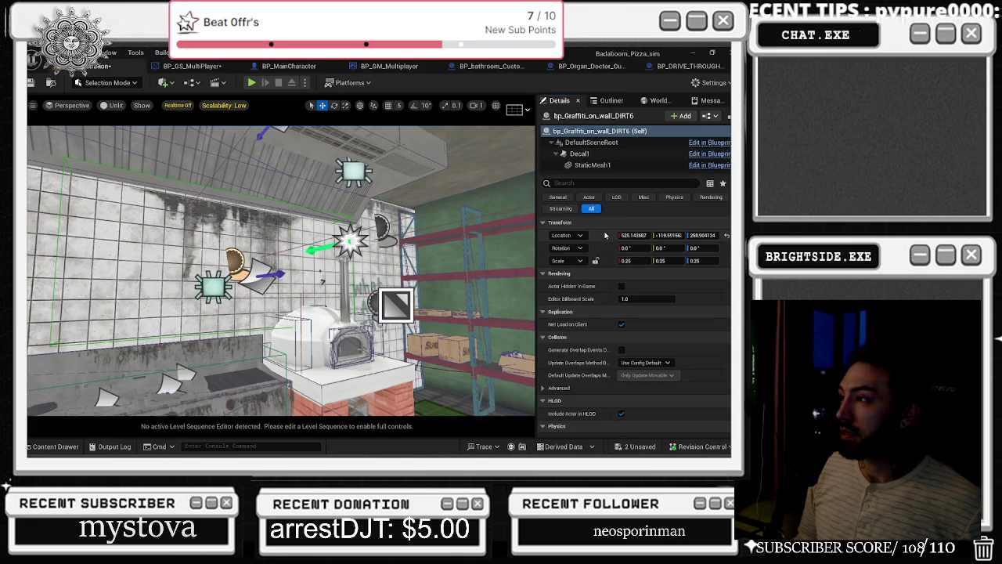
pyautogui.moveTo(313, 235); pyautogui.dragTo(323, 282)
pyautogui.moveTo(349, 155); pyautogui.dragTo(366, 144)
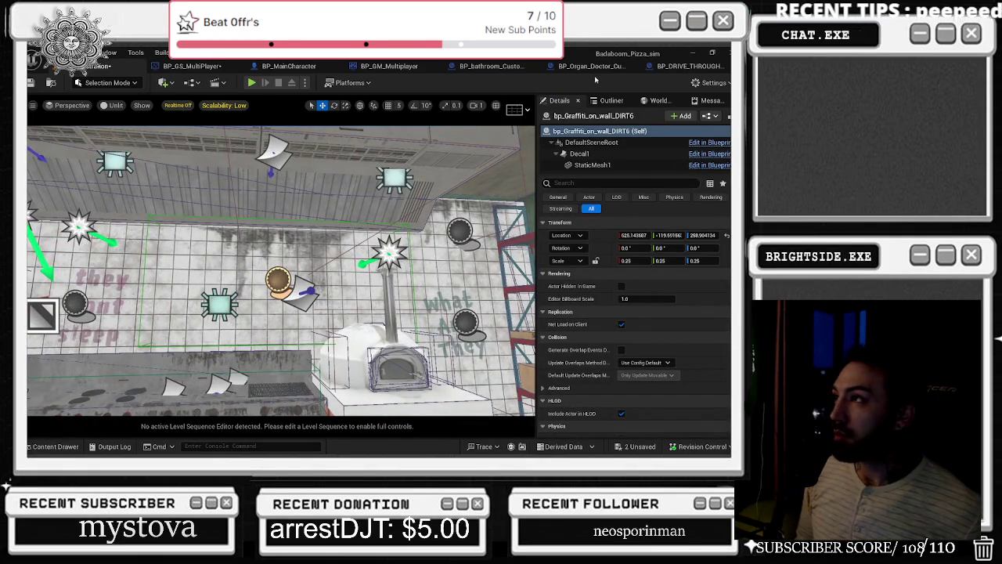
pyautogui.click(588, 66)
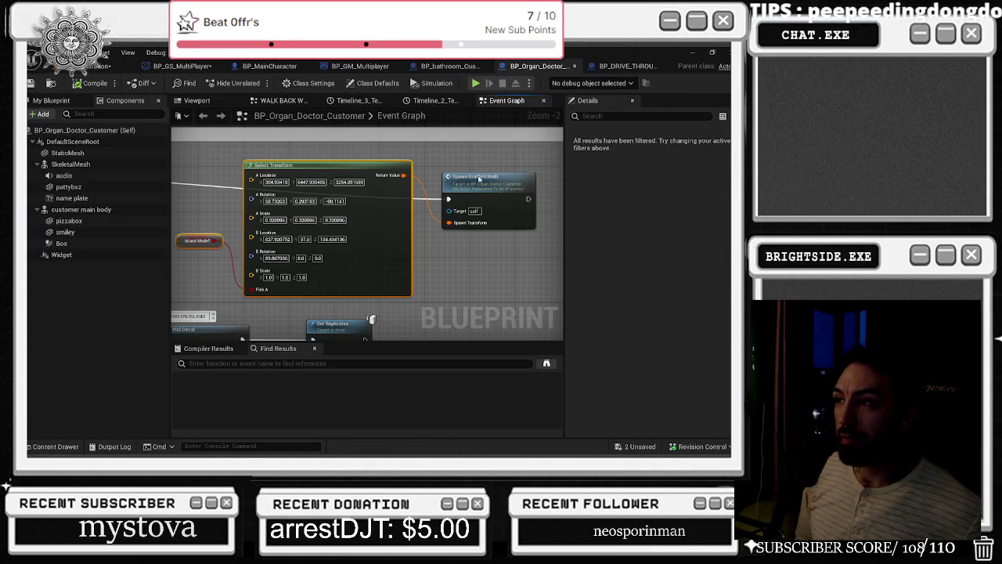
# - Move the Spawn Graffiti Multi node beside Select Transform and save, cancelling the autosave popup
pyautogui.moveTo(479, 179); pyautogui.dragTo(485, 160)
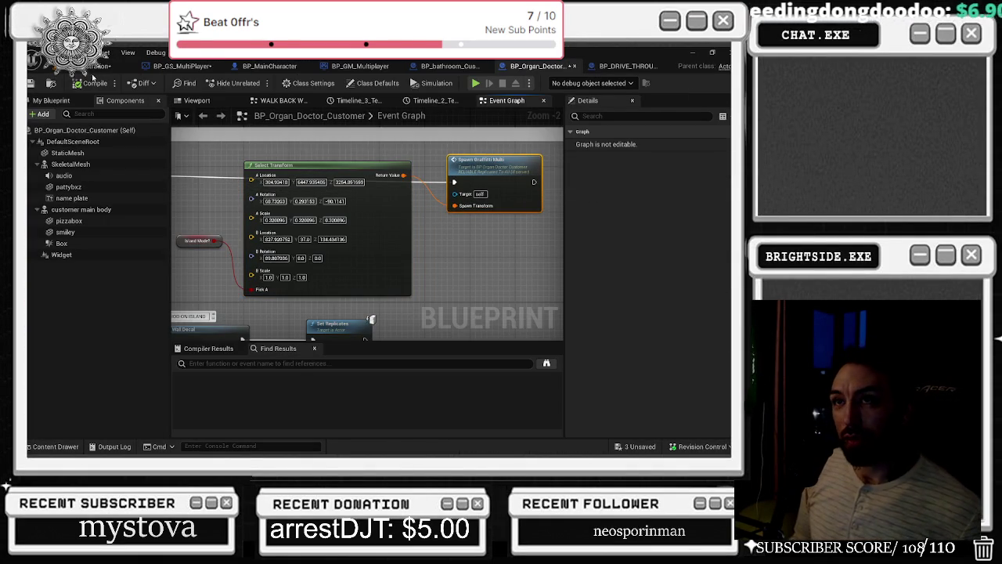
pyautogui.click(31, 83)
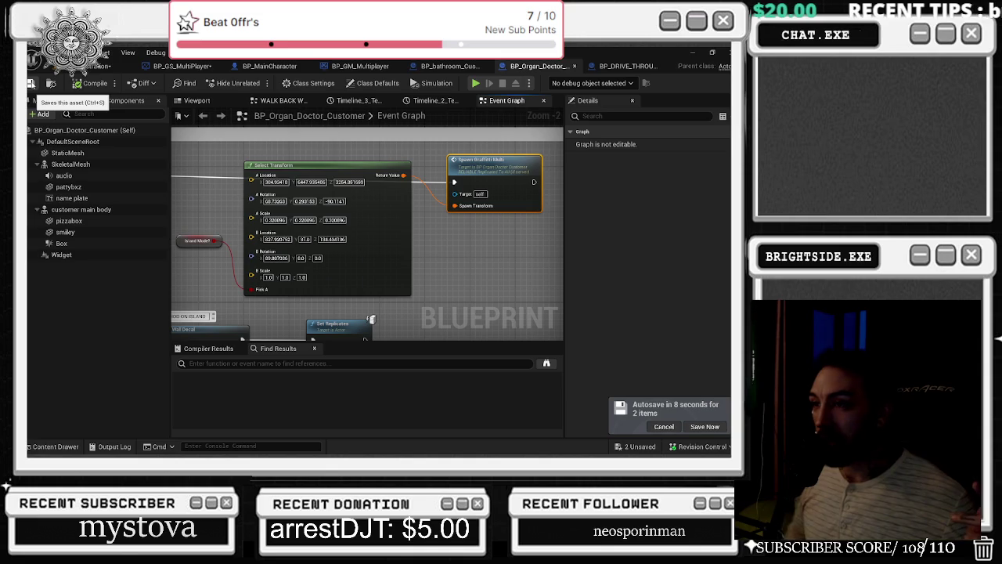
pyautogui.click(663, 426)
# - Marquee-select the Island Mode and Select Transform nodes, then switch to BP_DRIVE_THROUGH_CUSTOMER
pyautogui.moveTo(295, 185); pyautogui.dragTo(284, 190)
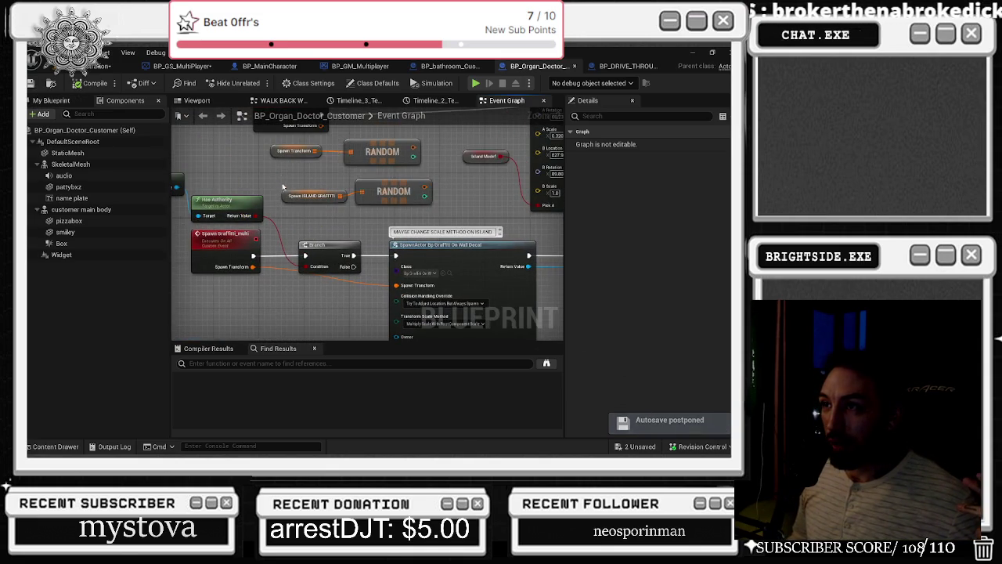
pyautogui.scroll(3, 337, 176)
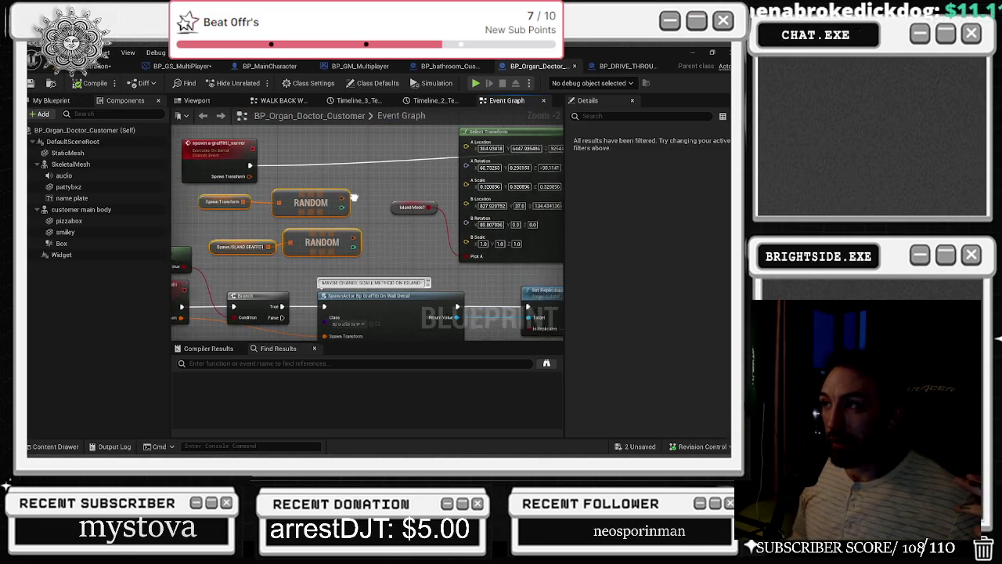
pyautogui.moveTo(387, 191); pyautogui.dragTo(292, 223)
pyautogui.moveTo(205, 152)
pyautogui.mouseDown()
pyautogui.moveTo(426, 291)
pyautogui.moveTo(528, 316)
pyautogui.mouseUp()
pyautogui.scroll(-2, 470, 227)
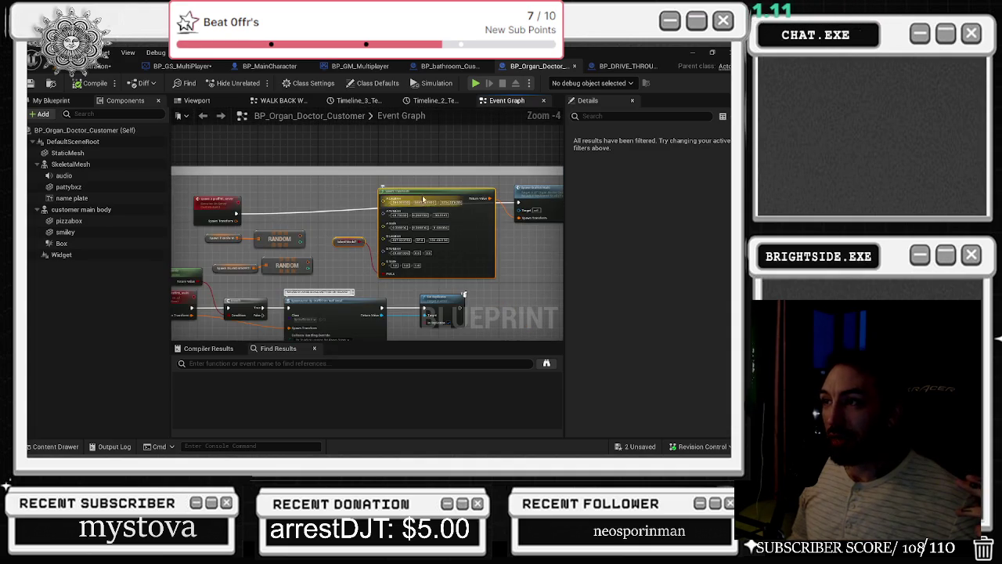
pyautogui.scroll(-2, 245, 201)
pyautogui.click(288, 166)
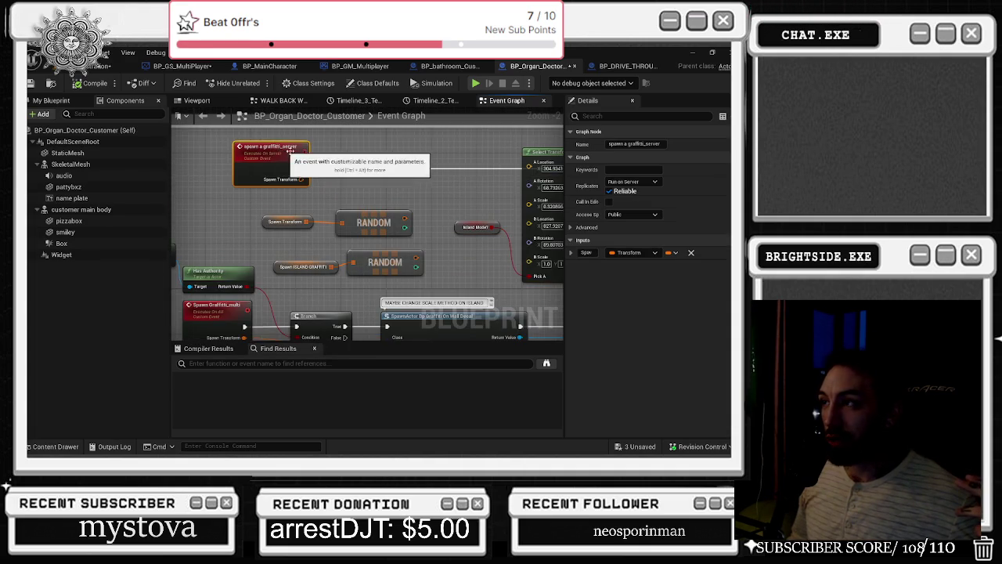
pyautogui.scroll(2, 296, 167)
pyautogui.moveTo(521, 174); pyautogui.dragTo(406, 171)
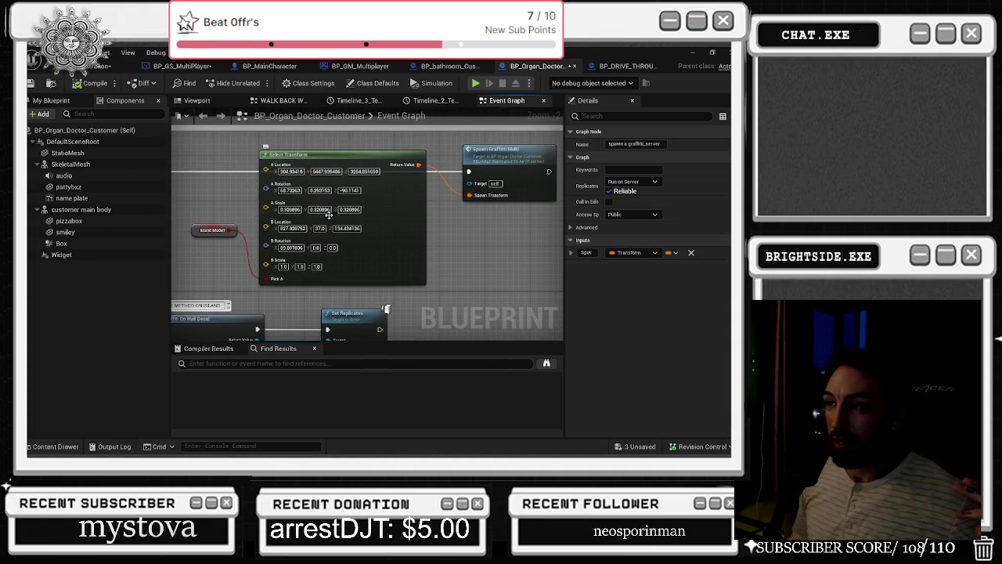
pyautogui.hotkey('ctrl', 'z')
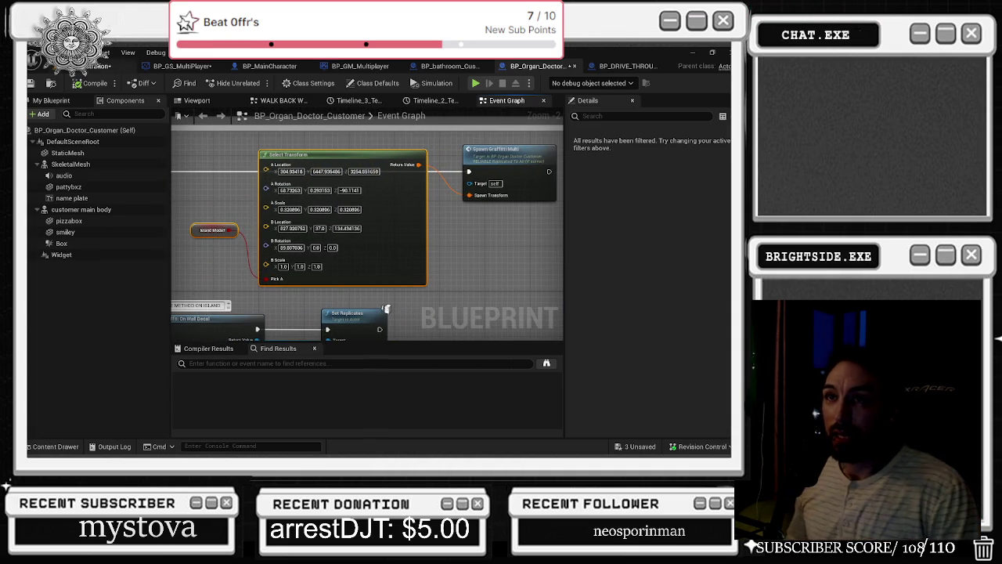
pyautogui.moveTo(200, 169); pyautogui.dragTo(337, 249)
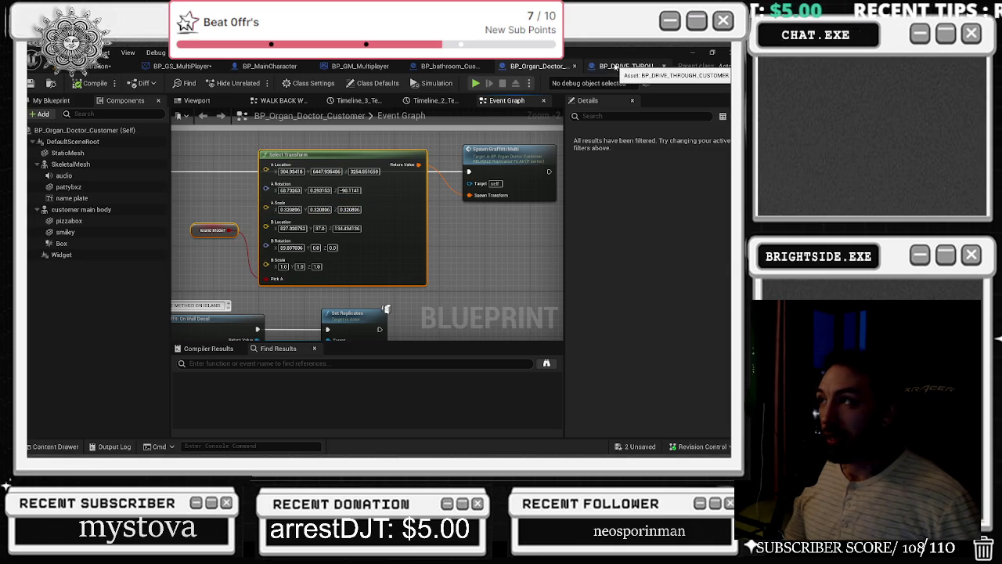
pyautogui.click(616, 66)
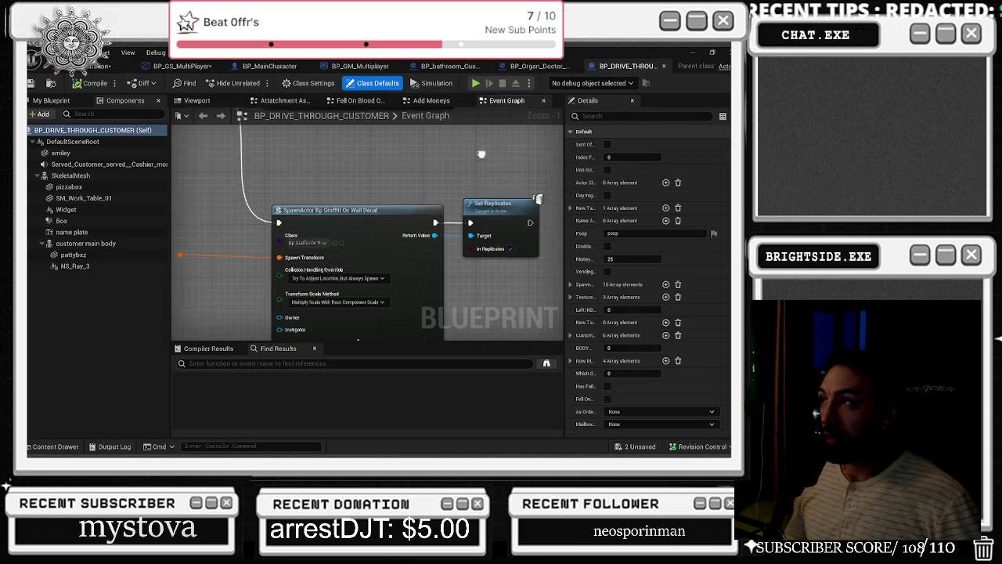
# - Save the blueprints, review BP_GS_MultiPlayer's RANDOM and Select nodes, and return to the level viewport
pyautogui.click(39, 86)
pyautogui.click(360, 66)
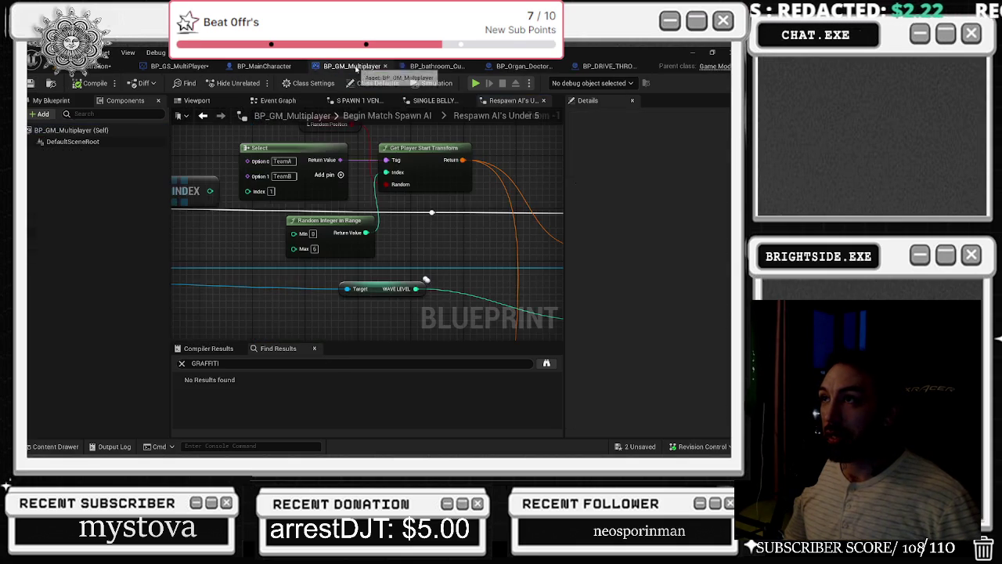
pyautogui.click(258, 67)
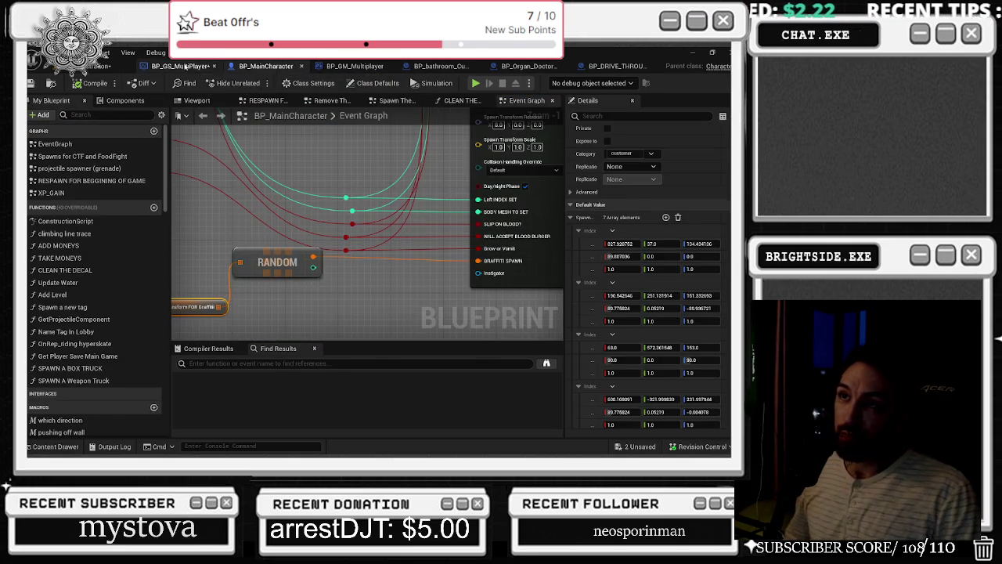
pyautogui.click(179, 66)
pyautogui.scroll(-5, 269, 169)
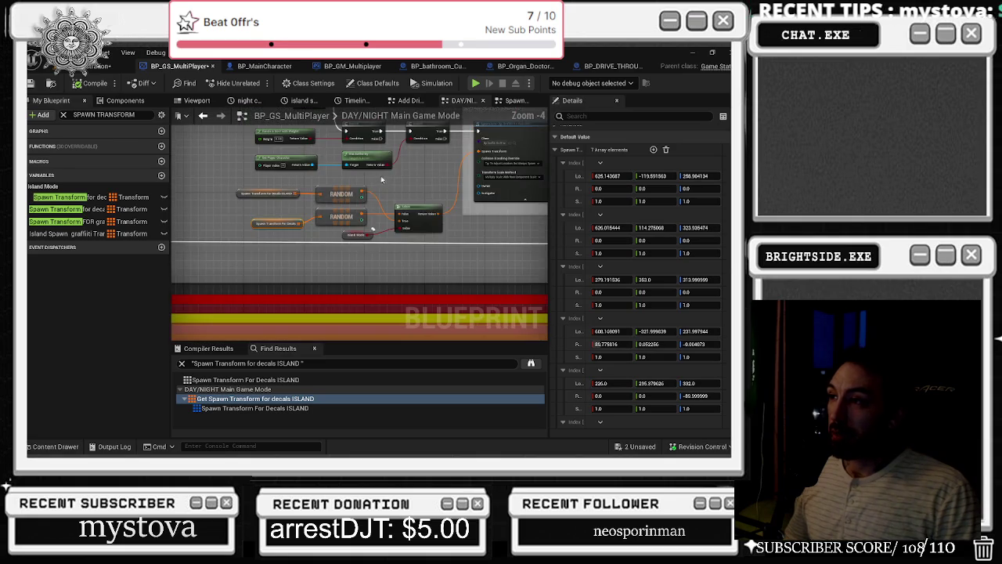
pyautogui.moveTo(305, 217); pyautogui.dragTo(430, 206)
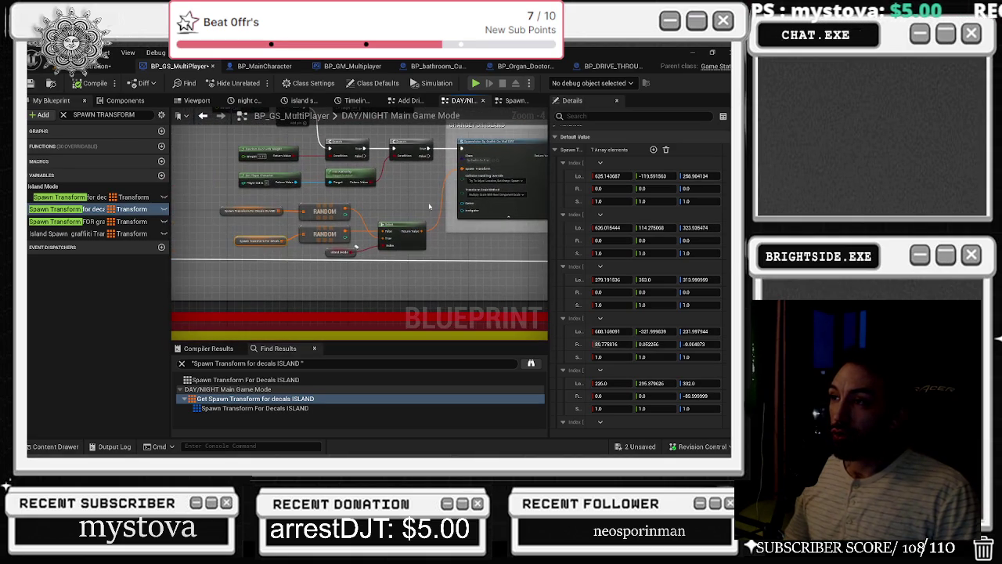
pyautogui.scroll(1, 505, 199)
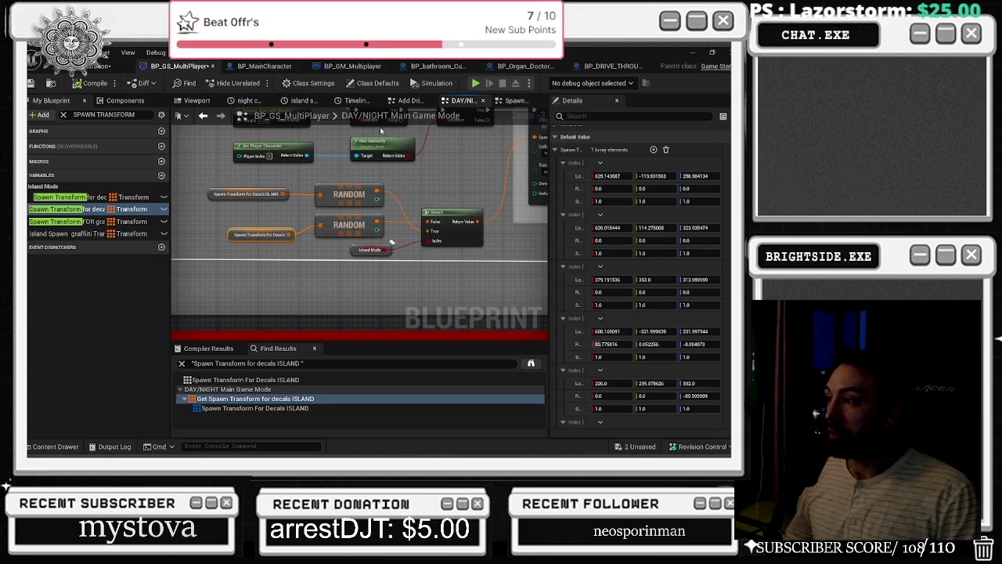
pyautogui.click(123, 69)
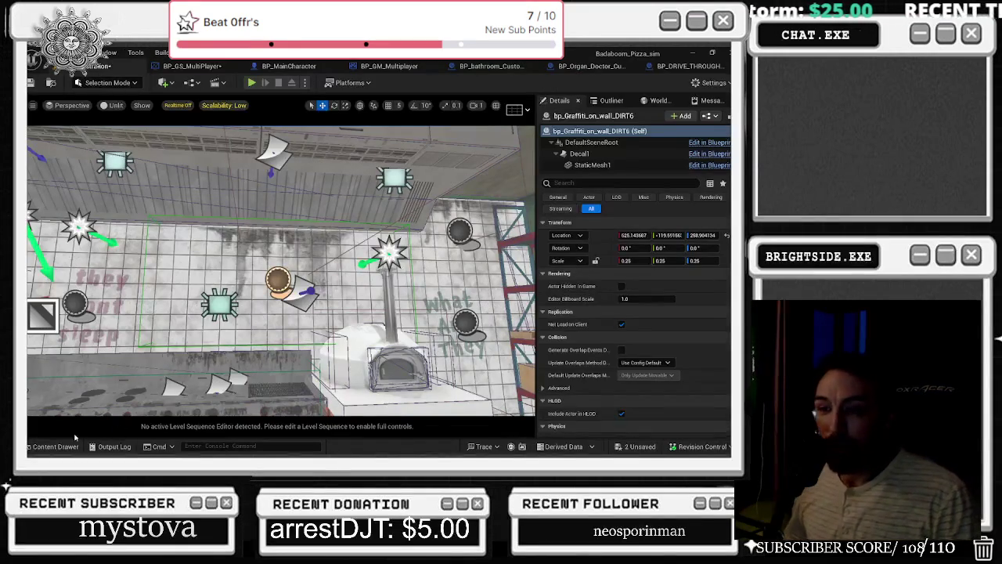
# - Open the Showcase level from the Levels folder, saving BP_GS_MultiPlayer and the Demonstration level
pyautogui.click(56, 447)
pyautogui.click(77, 333)
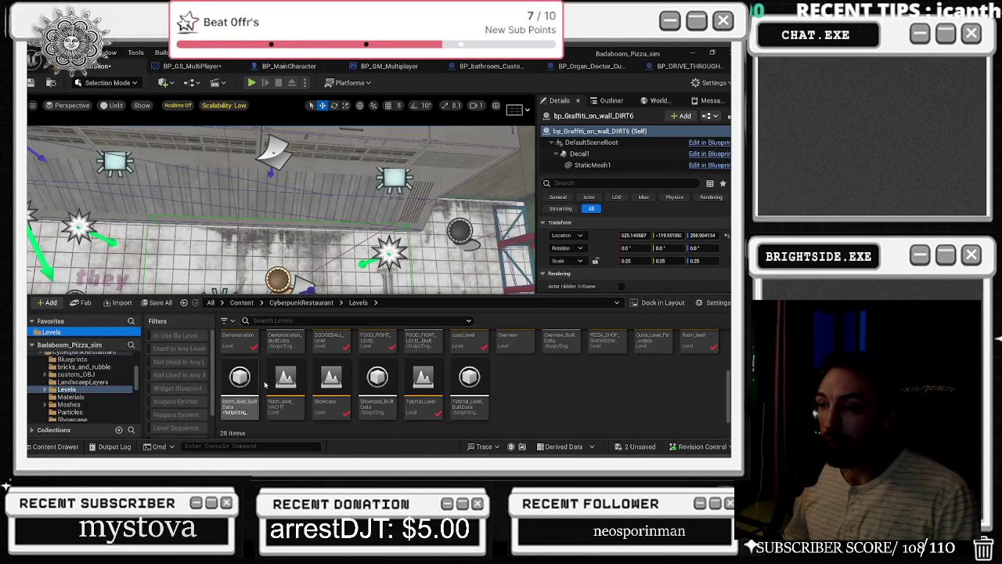
pyautogui.doubleClick(343, 386)
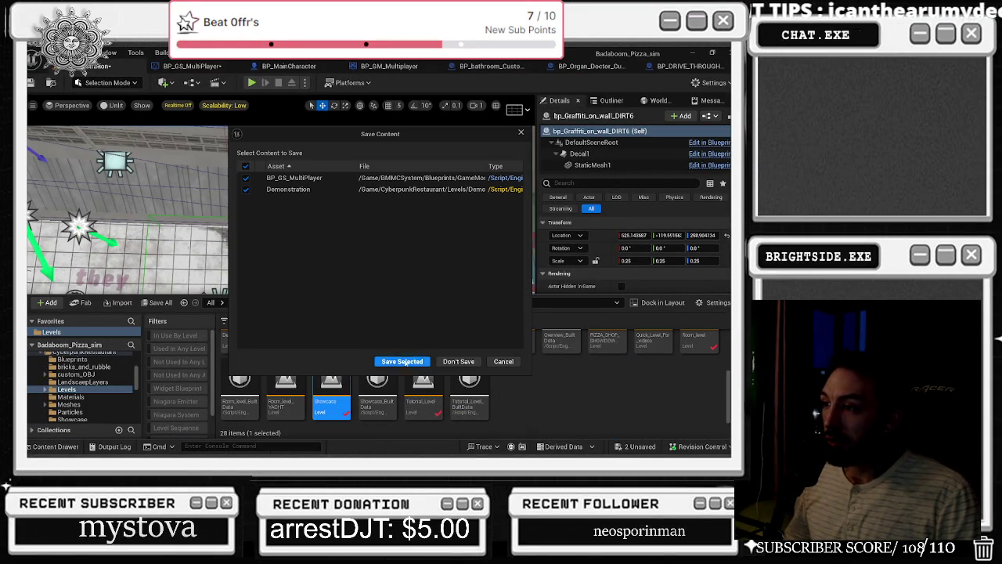
pyautogui.click(403, 361)
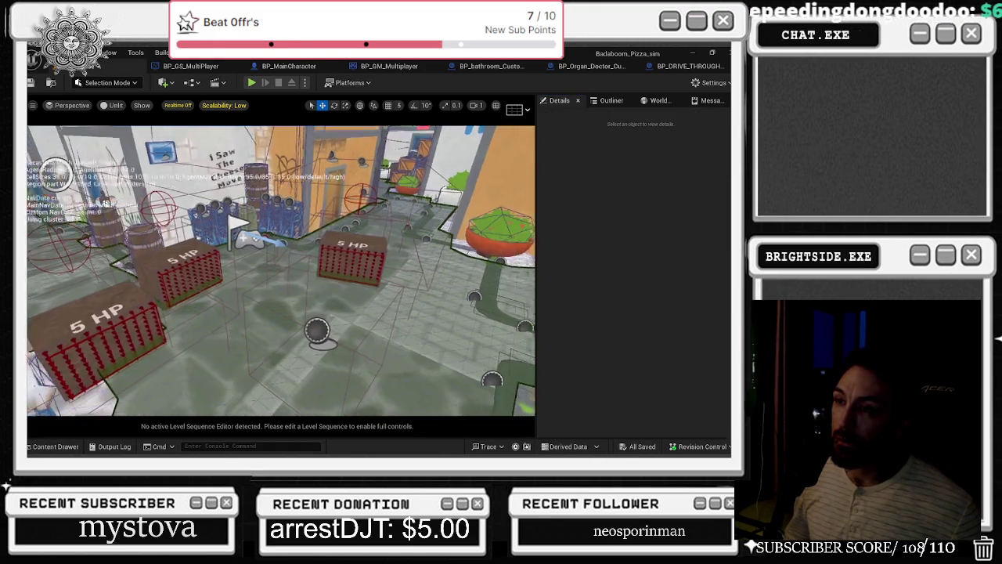
# - Delete the spike trap box and fly the camera into the alley
pyautogui.click(258, 265)
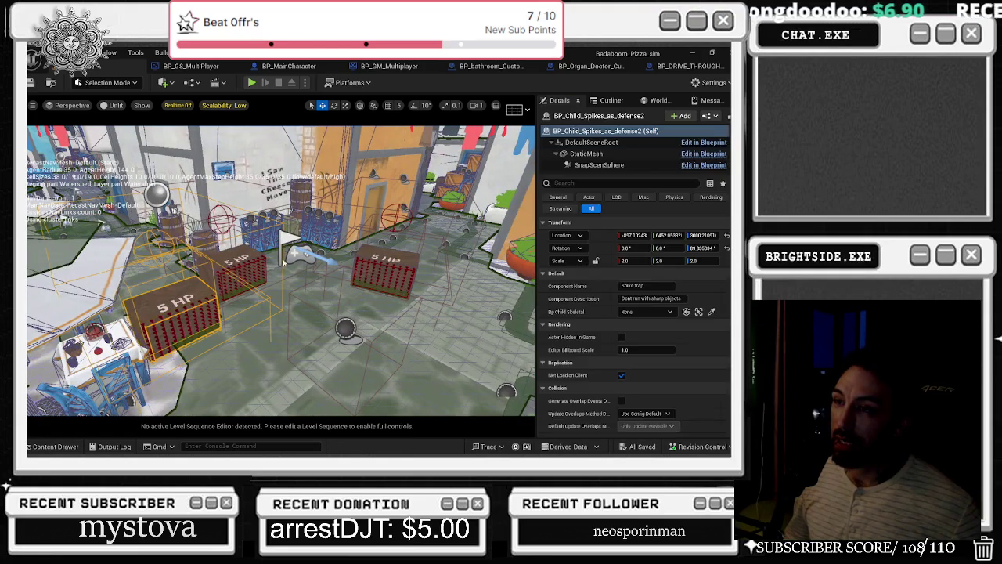
pyautogui.press('Delete')
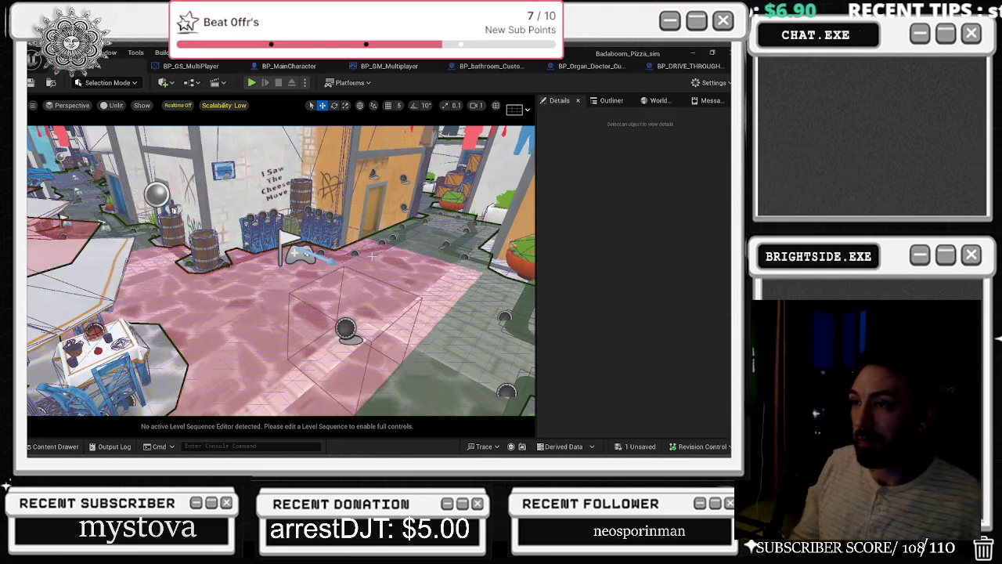
pyautogui.press('w')
pyautogui.press('w')
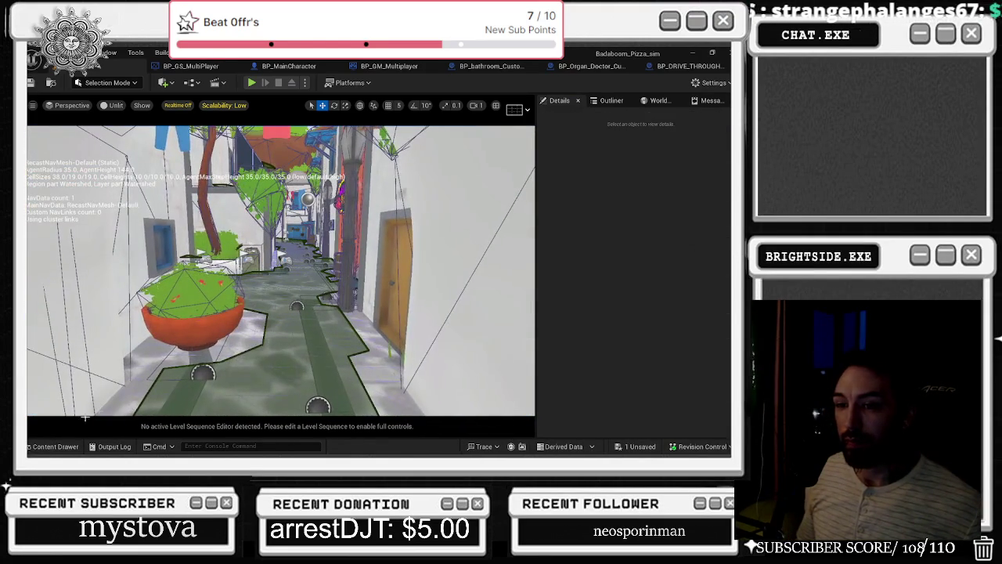
# - Place a BP_Organ_Doctor_Customer found by searching ORGAN in the alley, save the level, and playtest
pyautogui.click(51, 446)
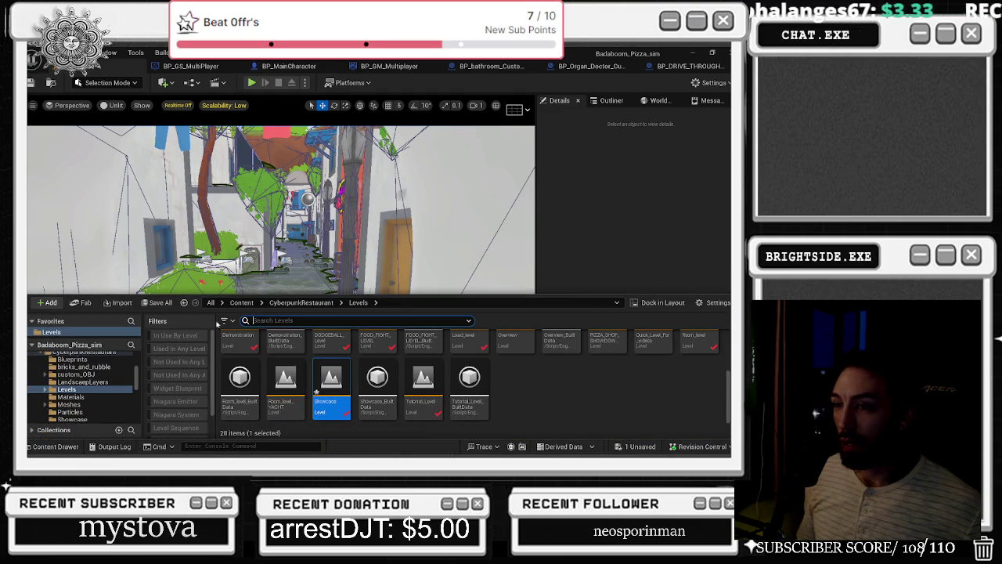
pyautogui.write('ORGAN')
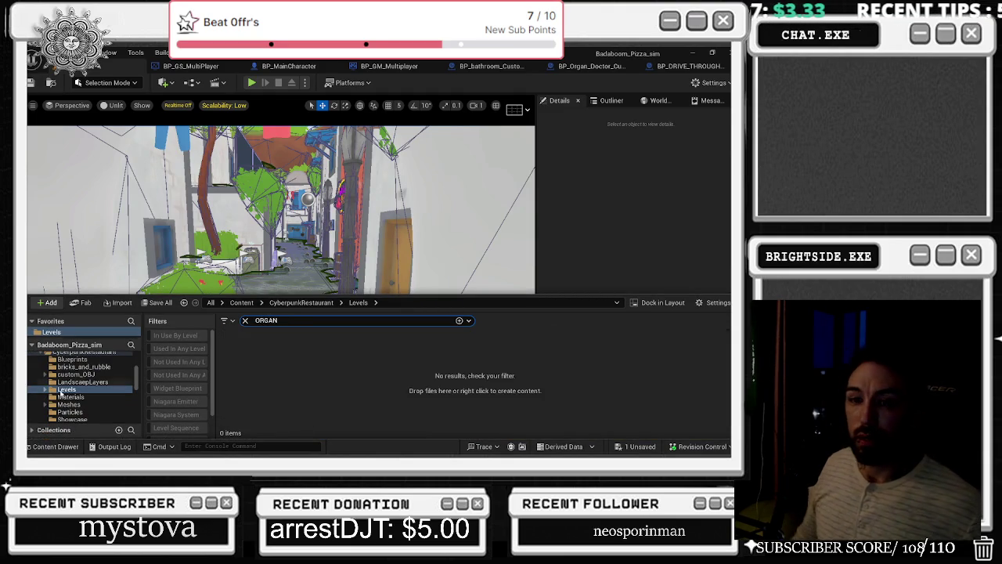
pyautogui.scroll(3, 83, 376)
pyautogui.click(84, 356)
pyautogui.moveTo(240, 368)
pyautogui.mouseDown()
pyautogui.moveTo(295, 280)
pyautogui.moveTo(415, 329)
pyautogui.moveTo(493, 384)
pyautogui.mouseUp()
pyautogui.press('e')
pyautogui.press('r')
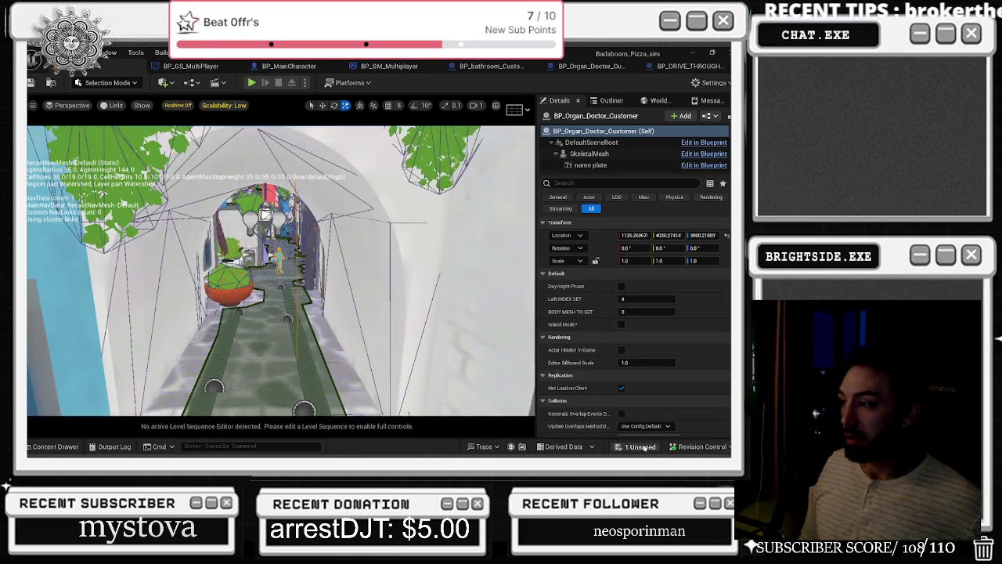
pyautogui.hotkey('ctrl', 's')
pyautogui.click(454, 361)
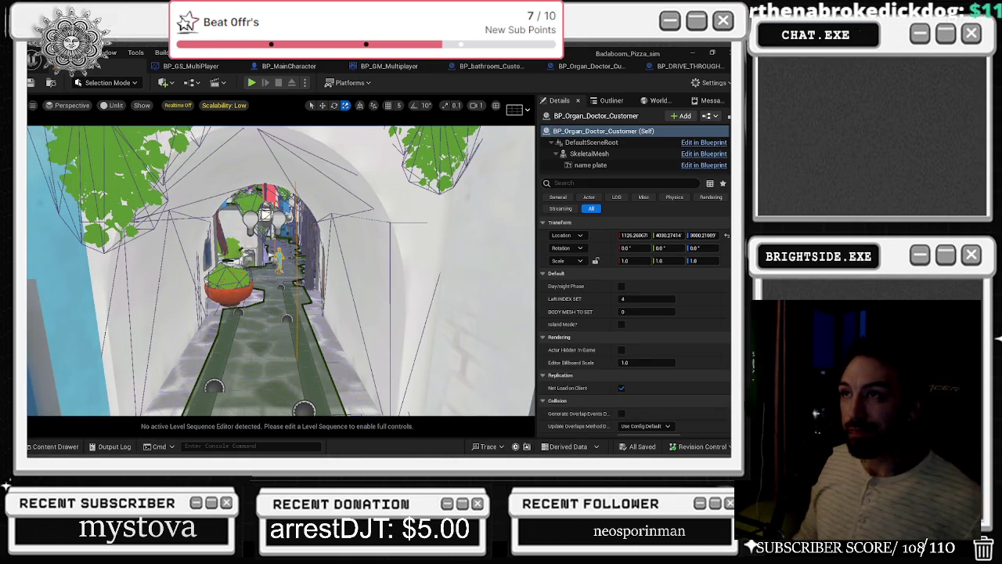
pyautogui.click(250, 82)
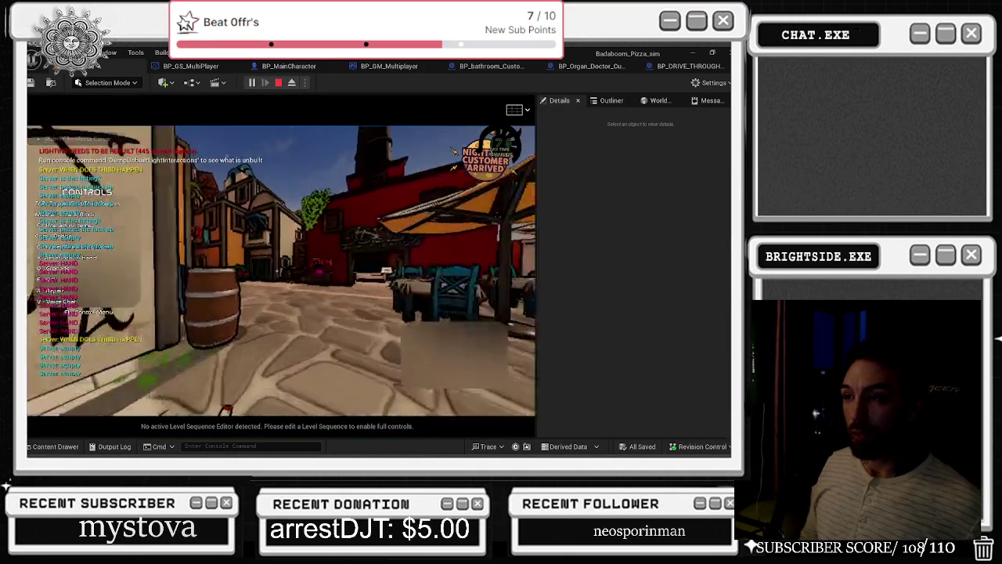
# - Walk through the red building, along the orange wall and arch into the plaza, then stop
pyautogui.press('w')
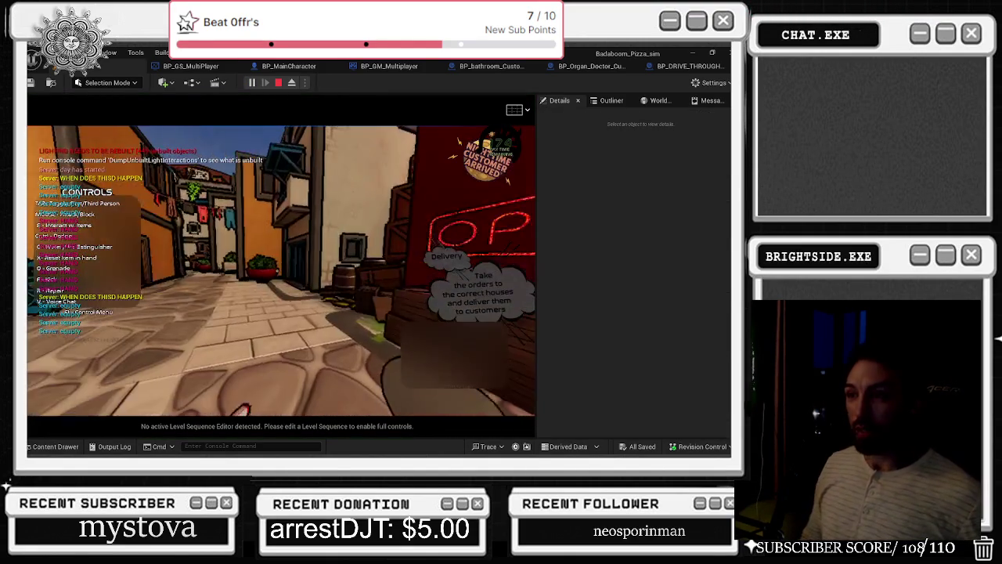
pyautogui.press('w')
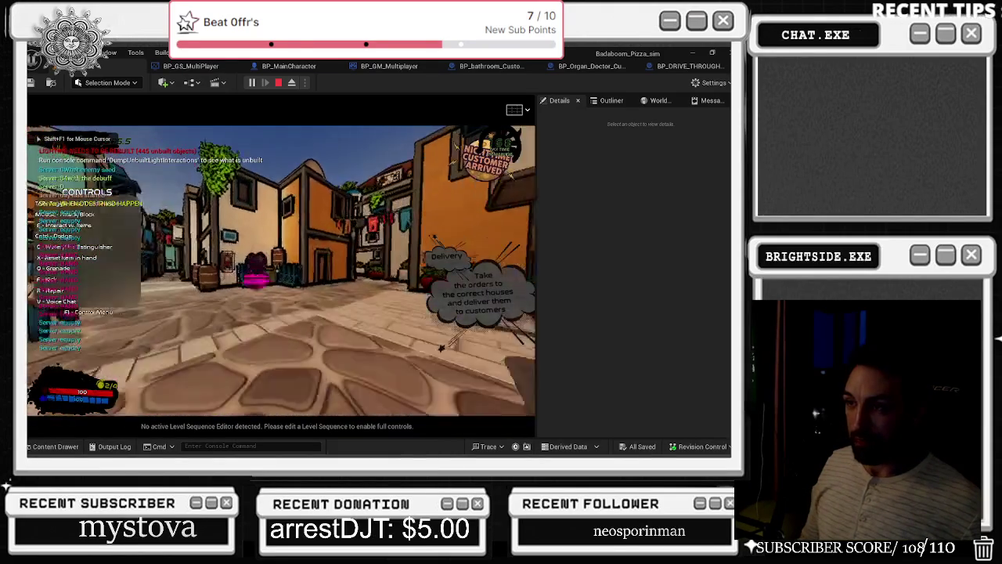
pyautogui.press('w')
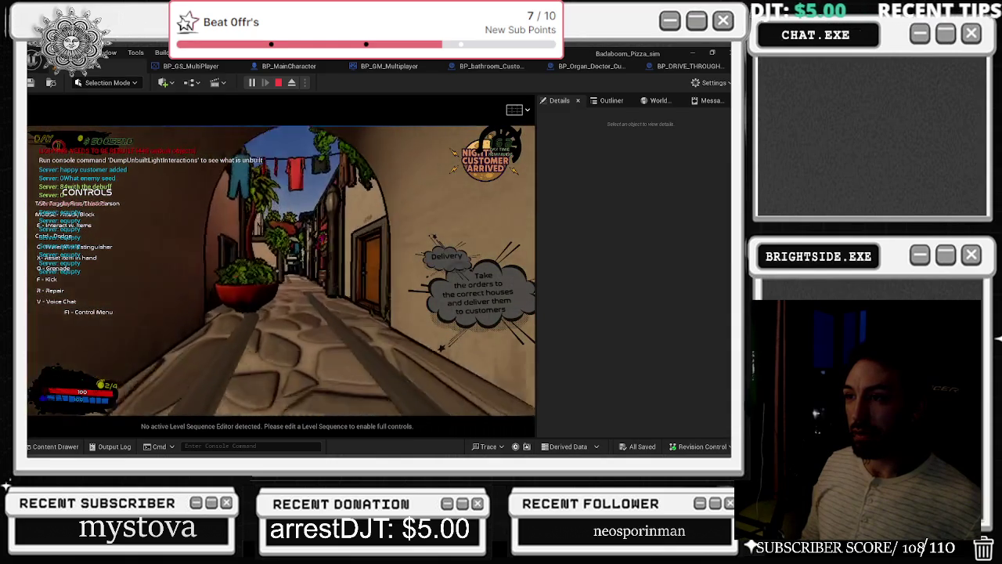
pyautogui.press('w')
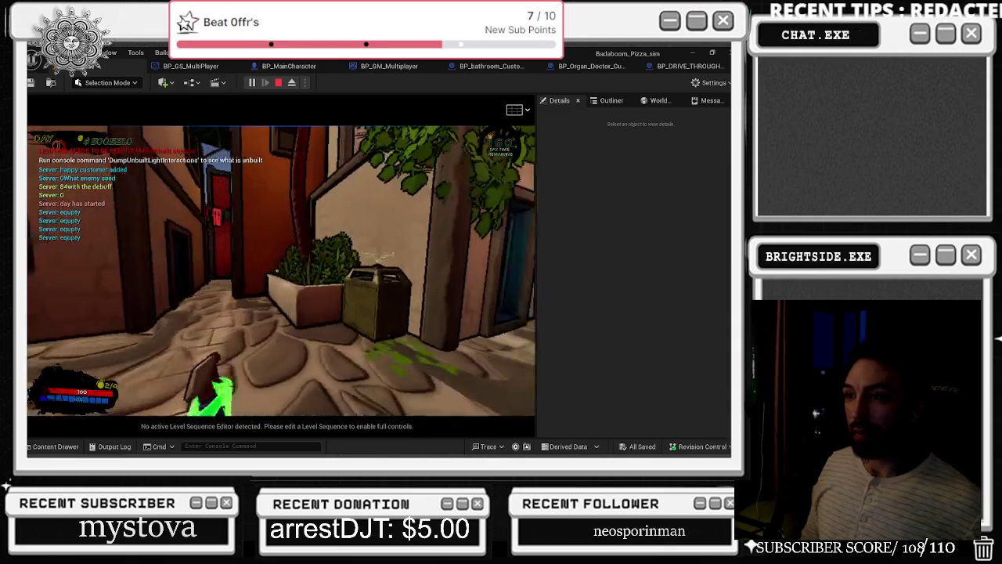
pyautogui.press('w')
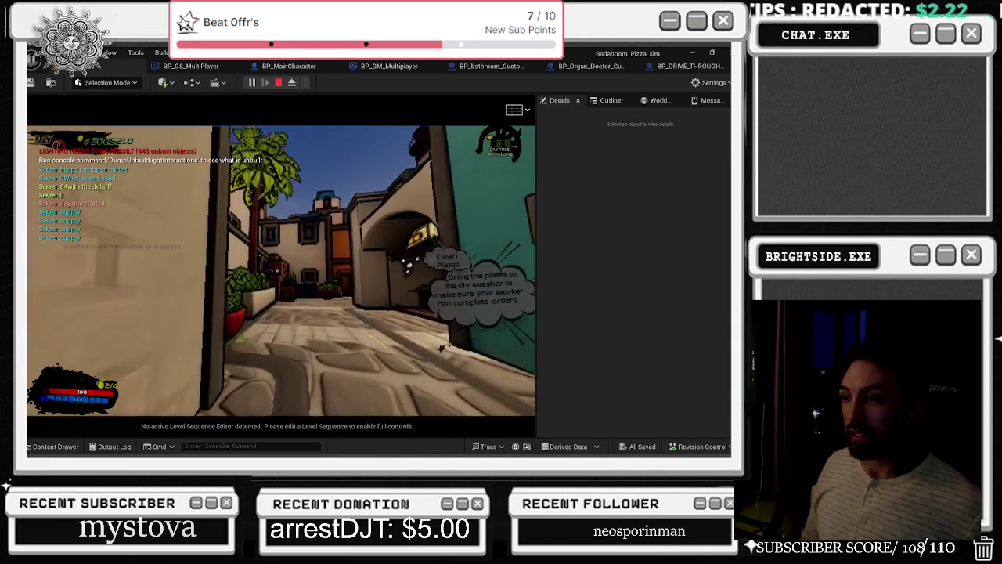
pyautogui.press('Escape')
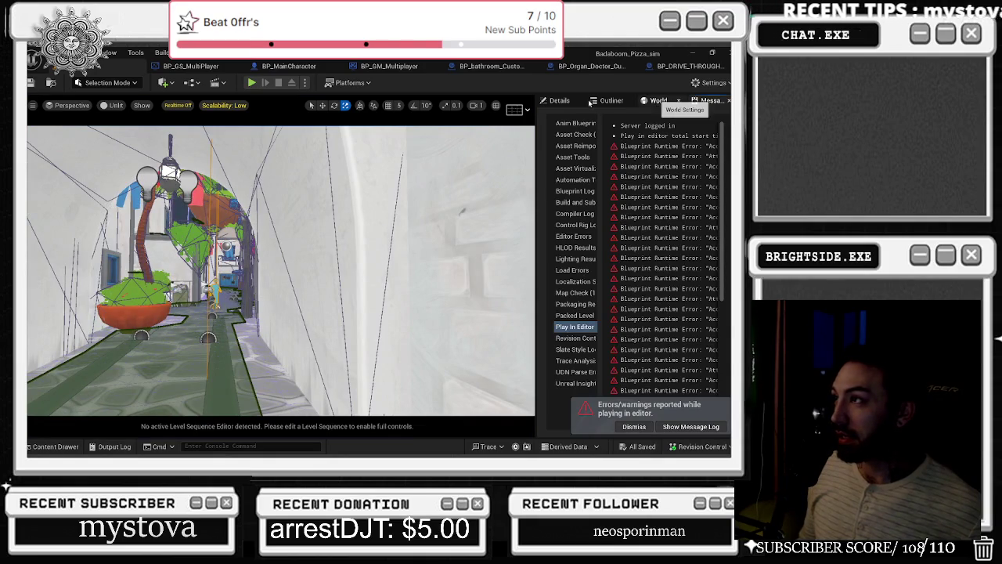
# - Enable Island Mode on the placed Organ Doctor customer, save the level, and replay
pyautogui.click(563, 100)
pyautogui.click(621, 324)
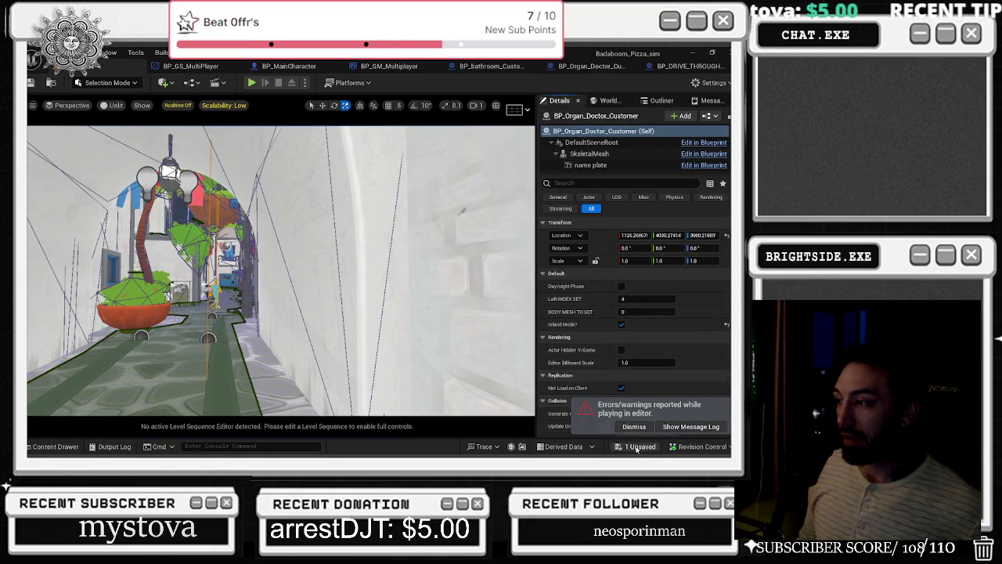
pyautogui.click(641, 446)
pyautogui.click(457, 360)
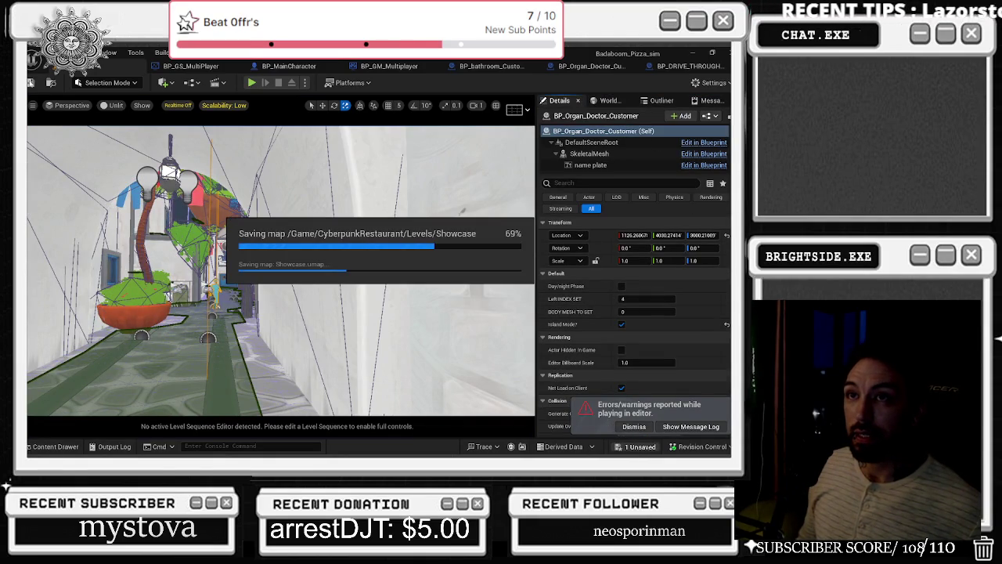
pyautogui.click(252, 83)
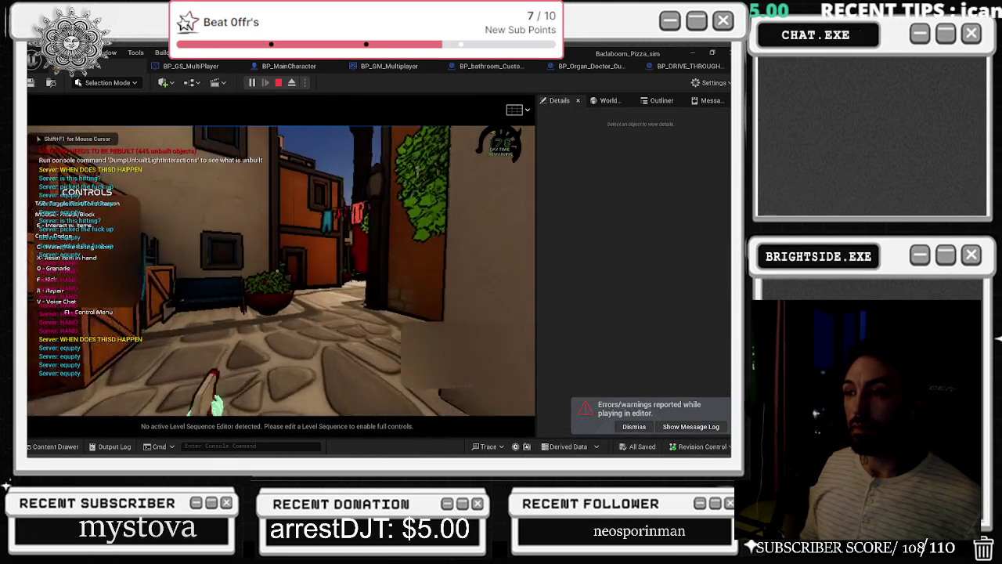
# - Walk out of the alley, restart the playtest, and open then close the in-game store menu
pyautogui.press('w')
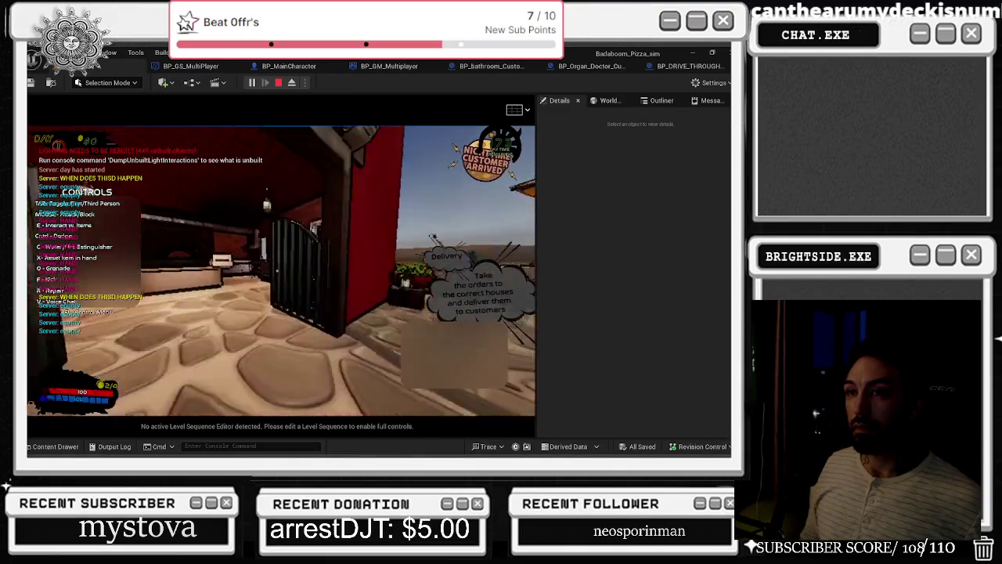
pyautogui.press('Escape')
pyautogui.click(252, 82)
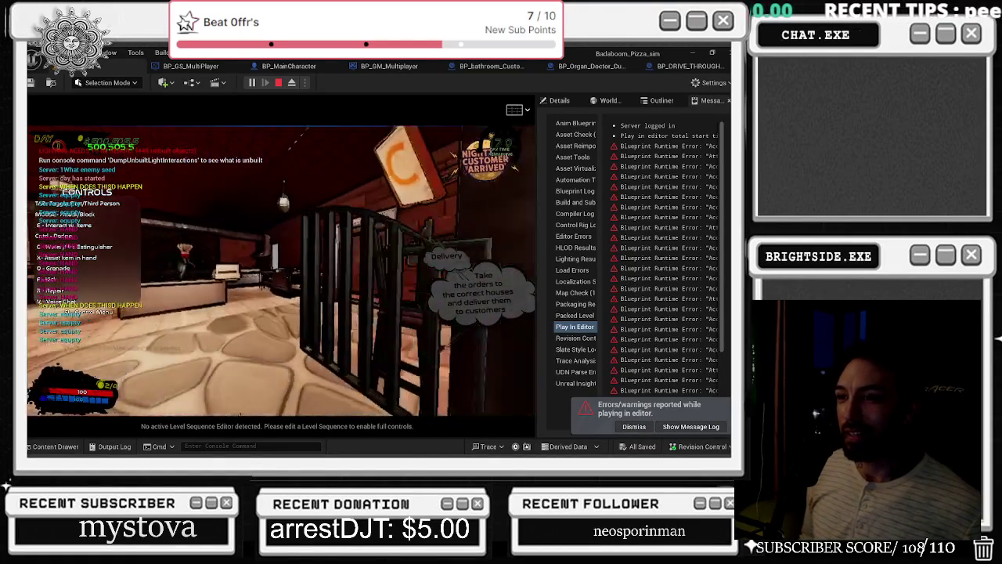
pyautogui.press('b')
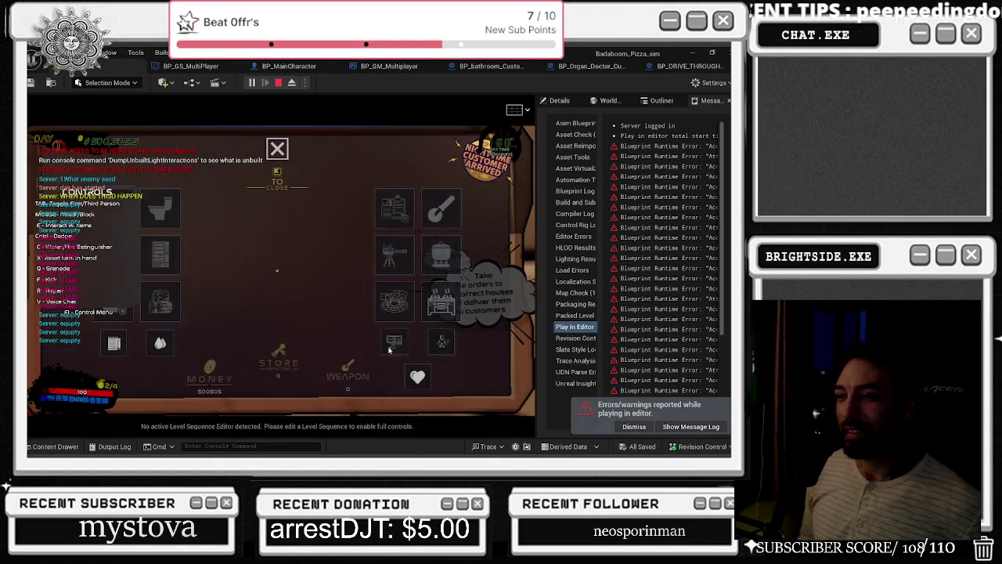
pyautogui.click(395, 307)
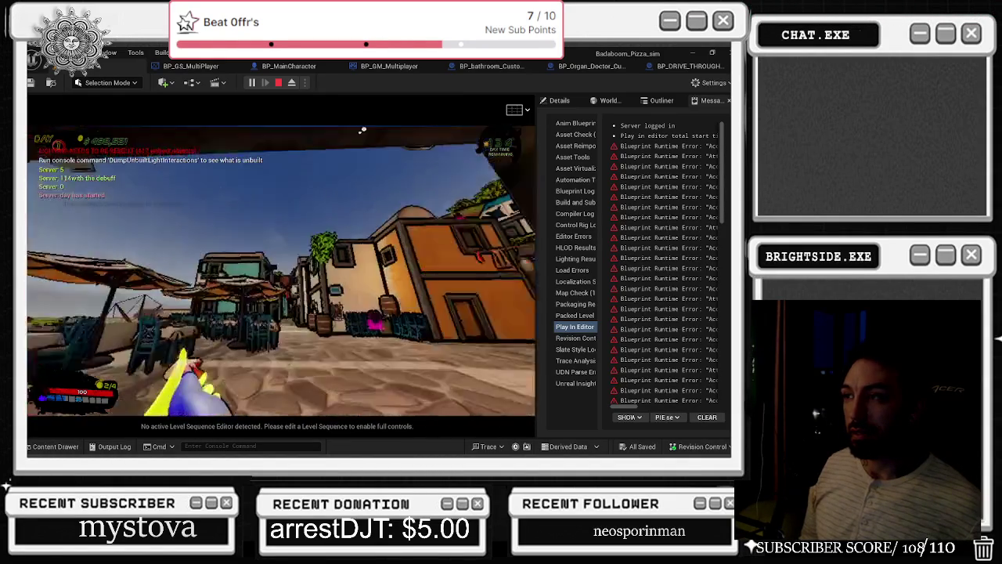
# - Spray a magenta graffiti from the wall tablet's Graffiti row, then walk toward the casino plaza
pyautogui.press('e')
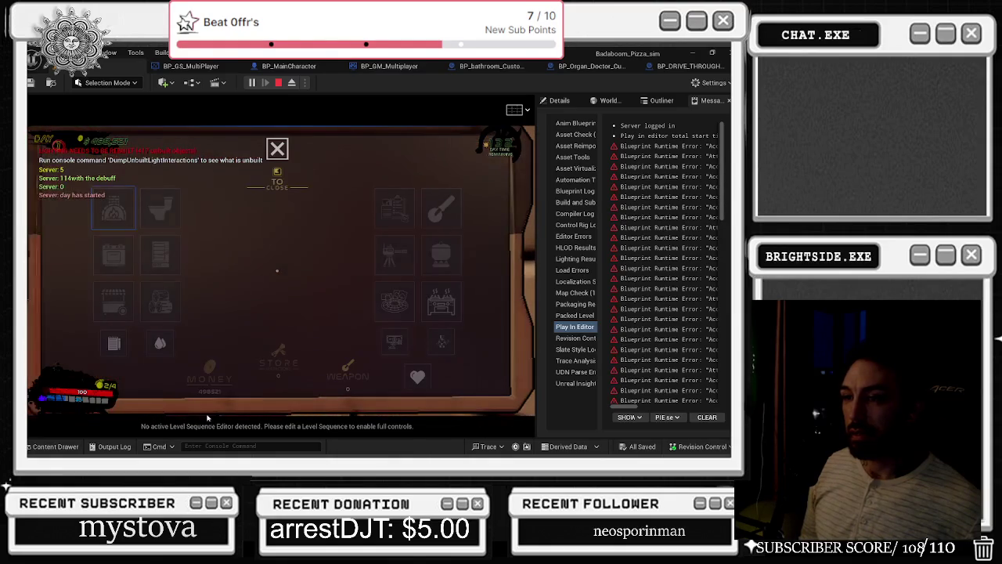
pyautogui.click(271, 262)
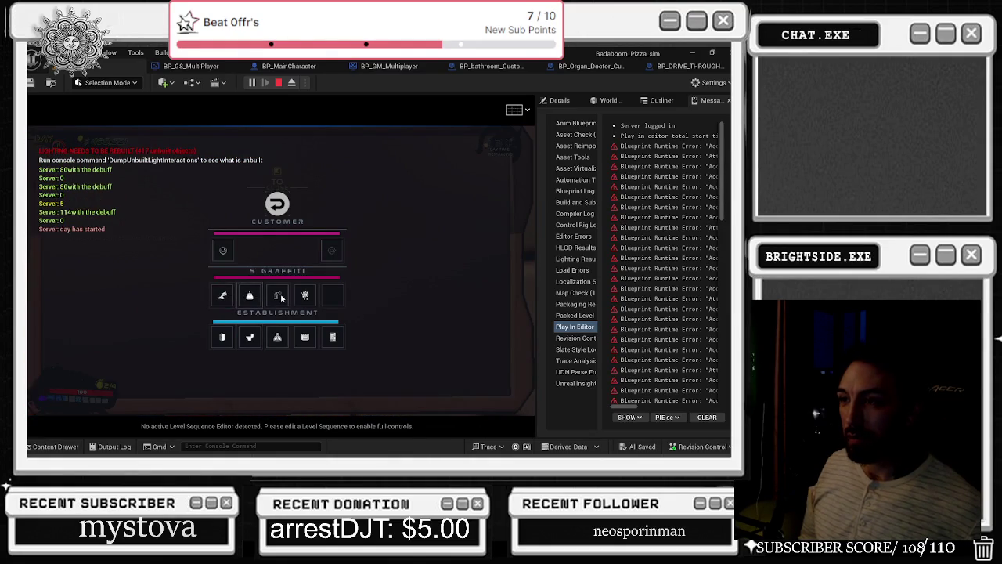
pyautogui.click(281, 297)
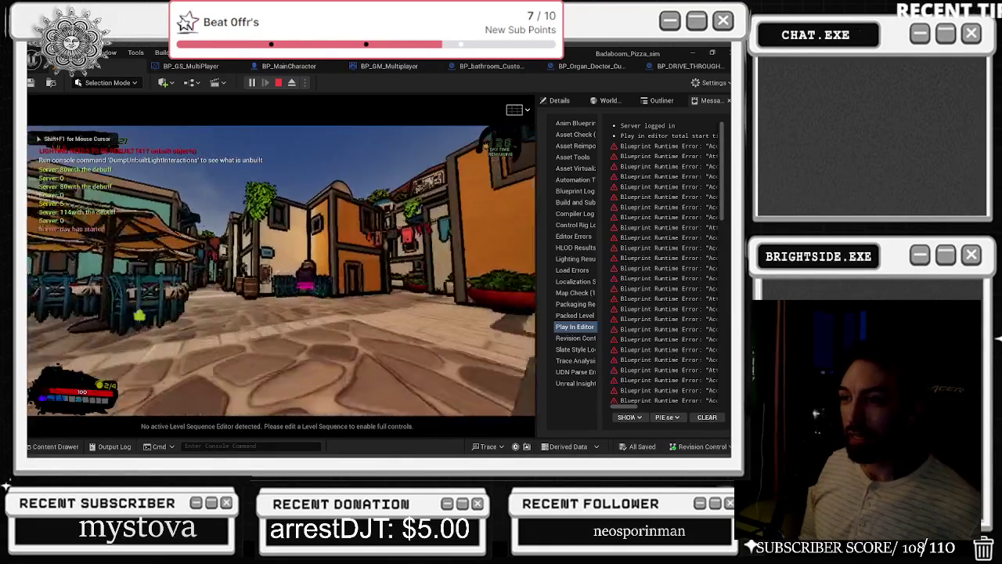
pyautogui.press('w')
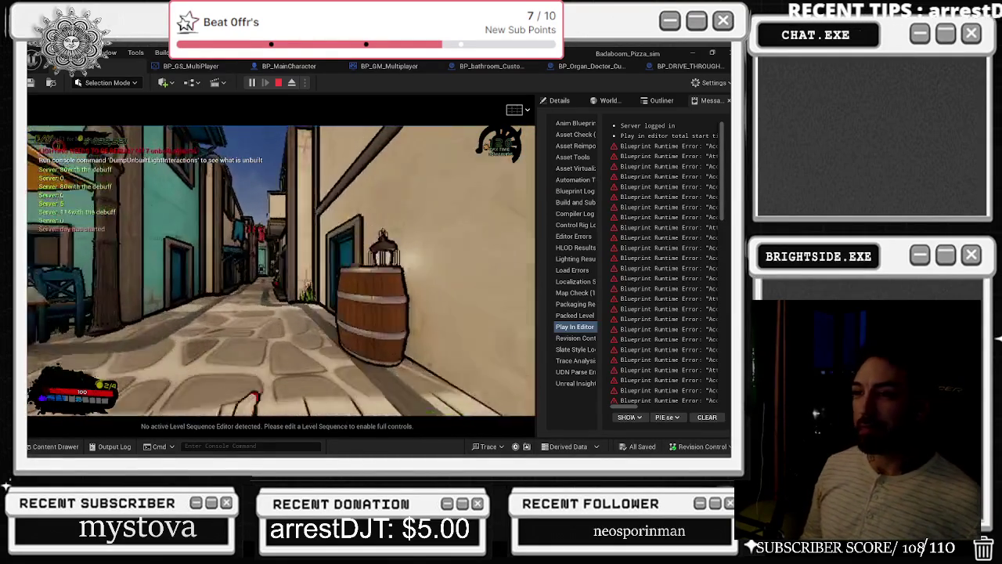
pyautogui.press('w')
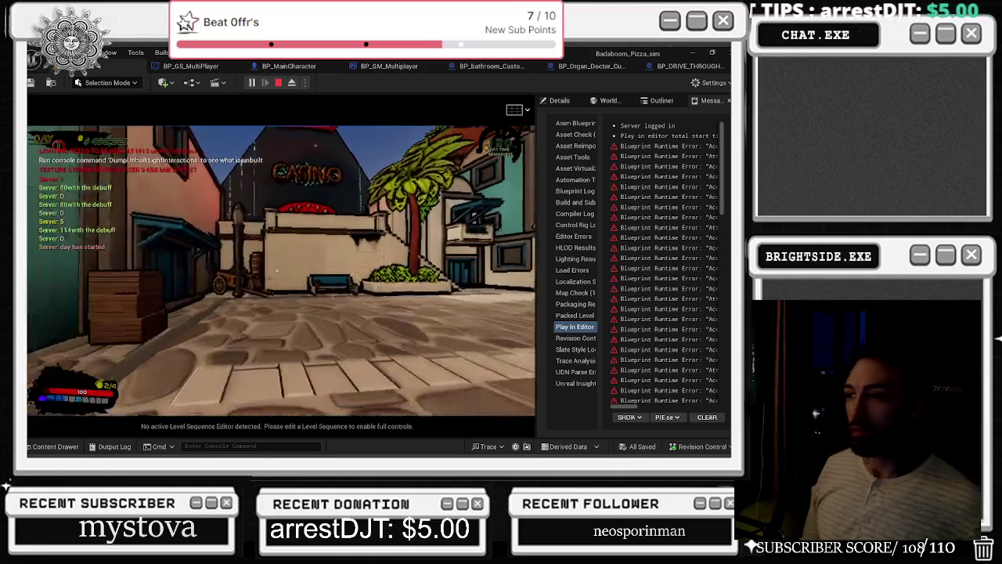
pyautogui.press('w')
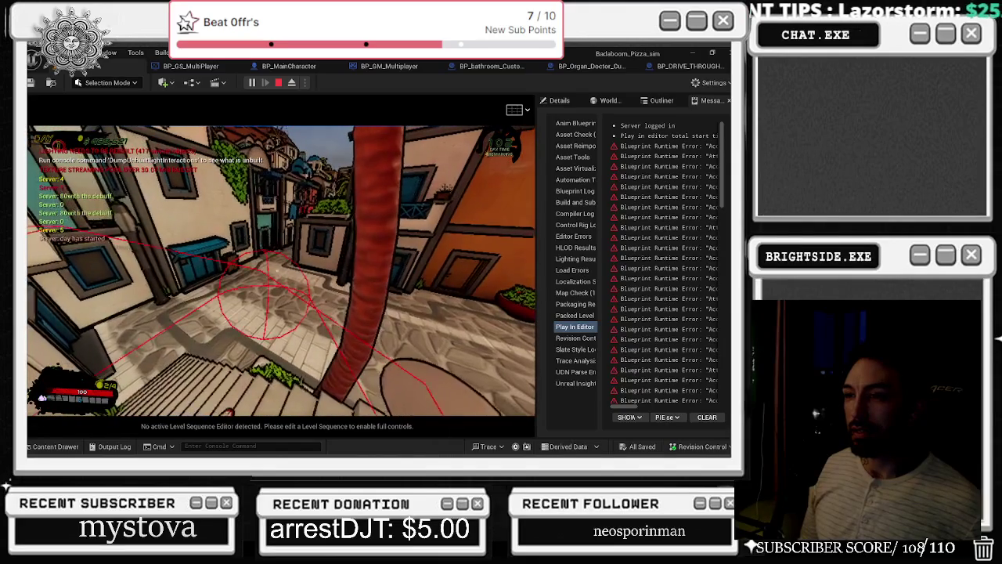
# - Walk across the umbrella terrace into the pizza restaurant and refill the spray bottle at the wall tablet
pyautogui.press('w')
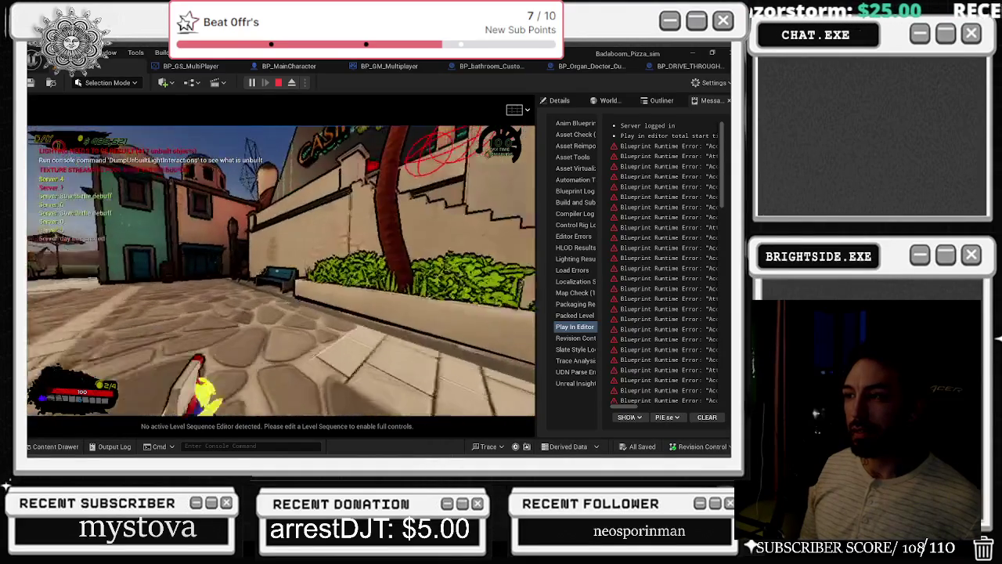
pyautogui.press('w')
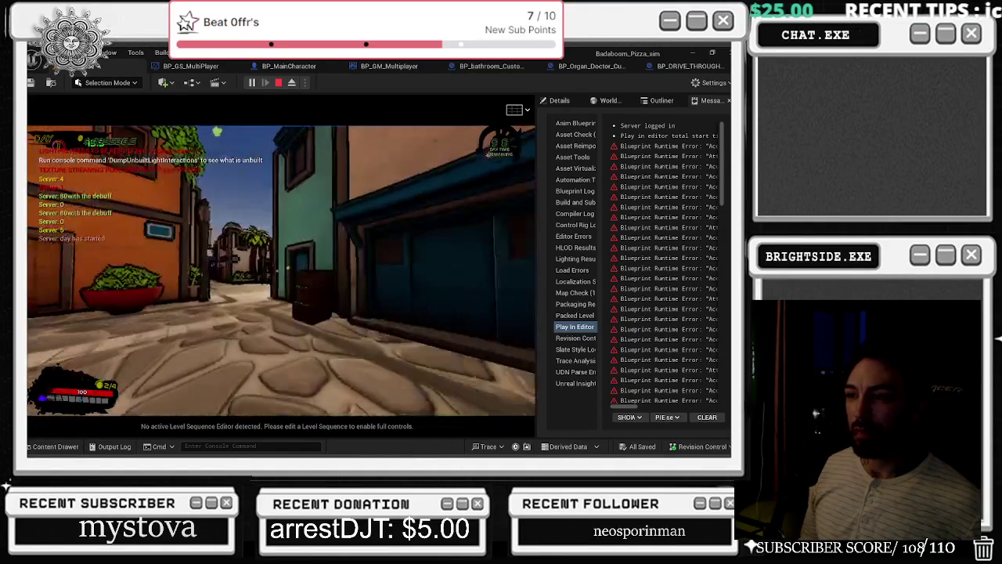
pyautogui.press('w')
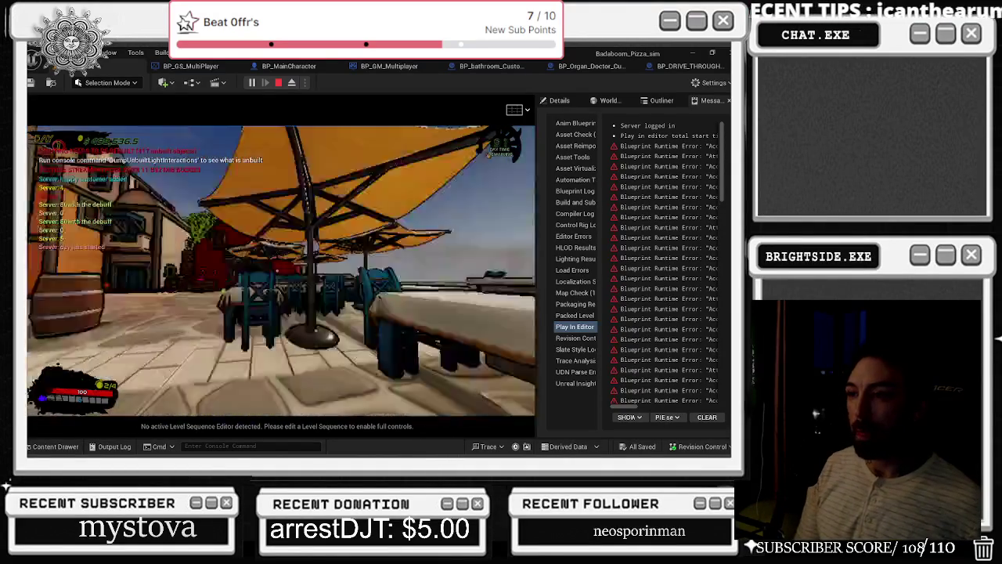
pyautogui.press('w')
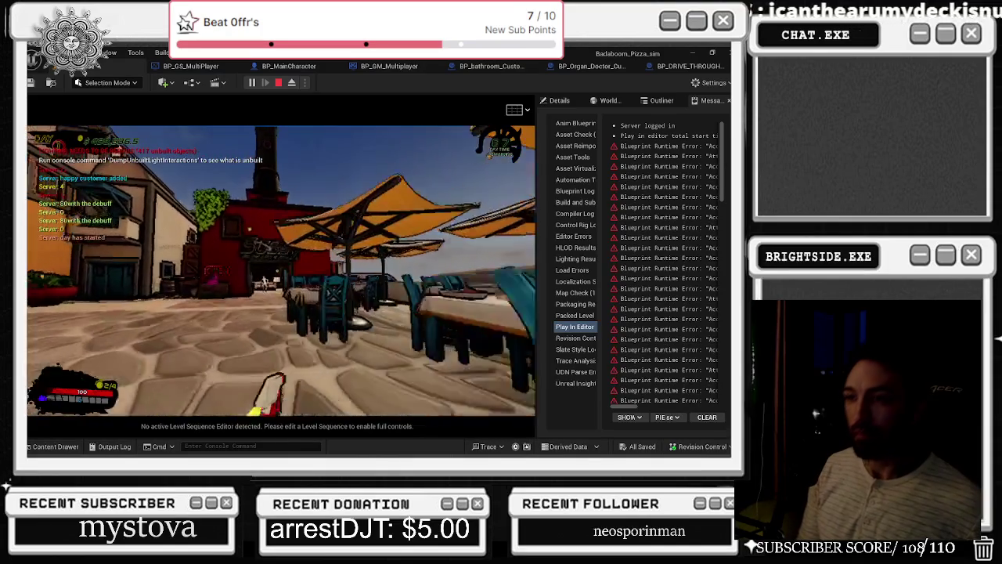
pyautogui.press('w')
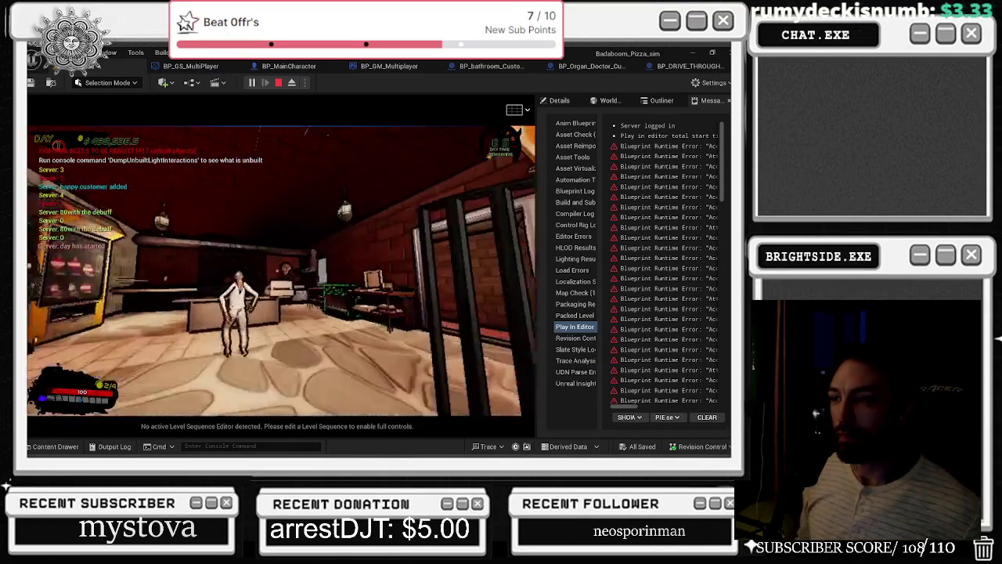
pyautogui.press('w')
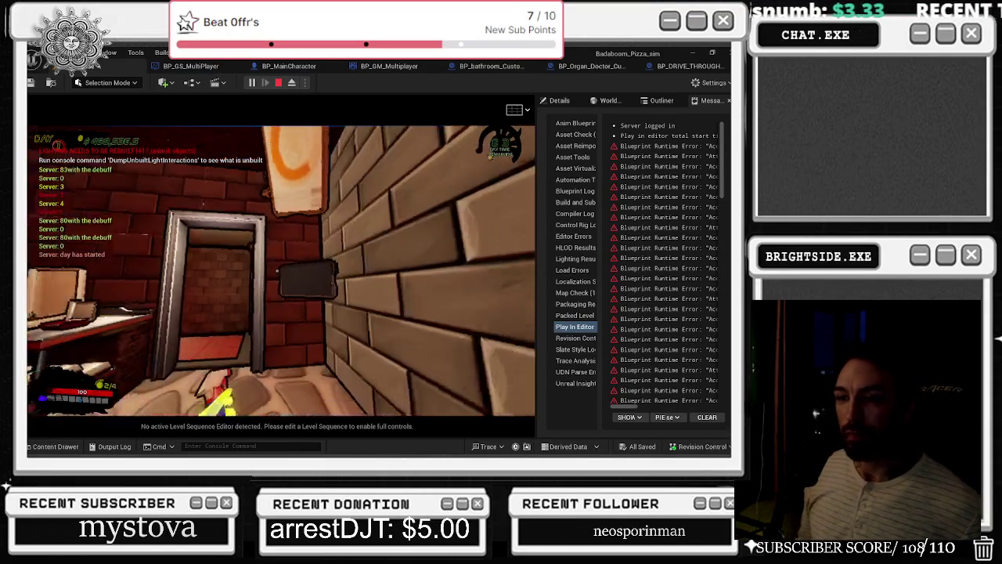
pyautogui.press('e')
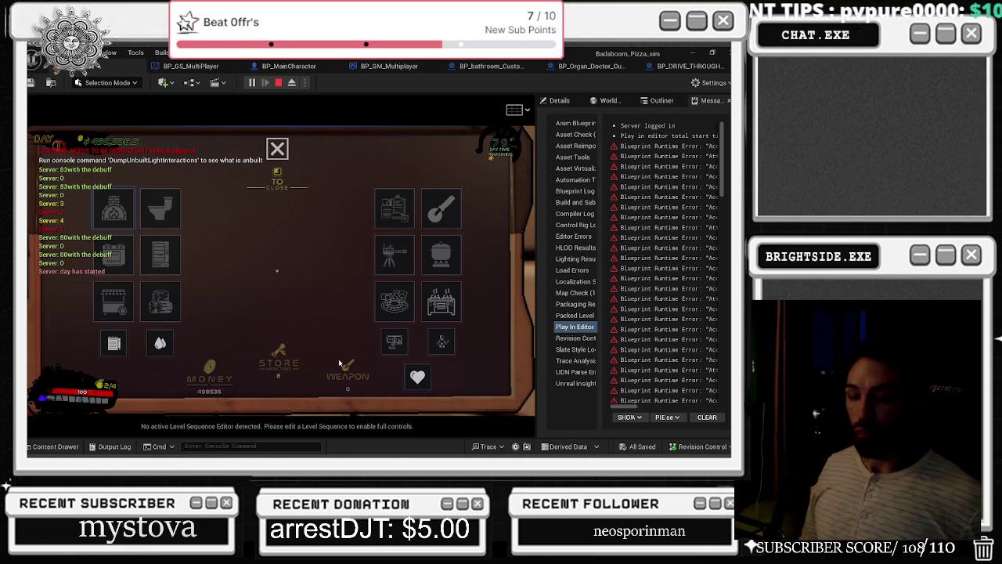
pyautogui.click(159, 343)
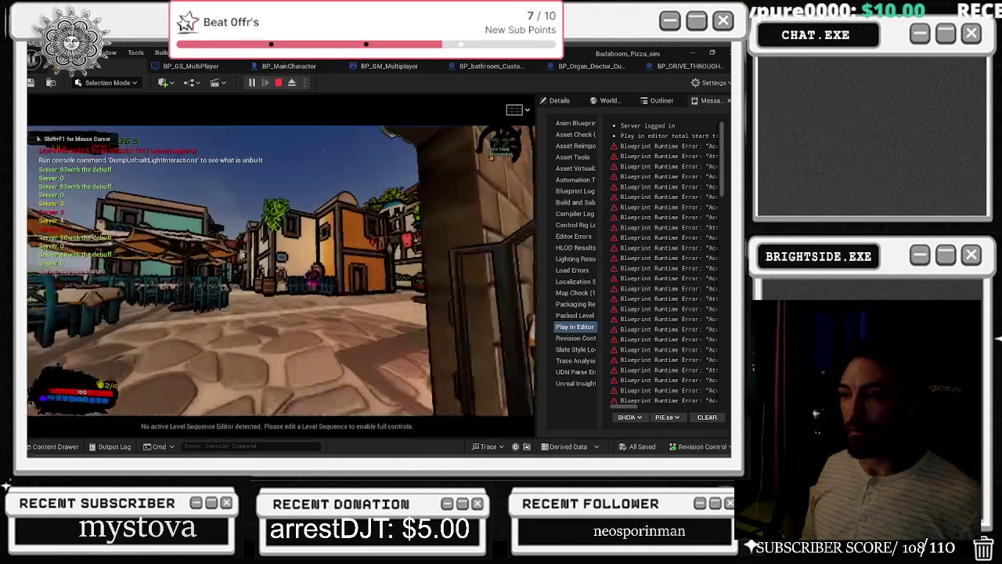
# - Walk the alley out to the pizza shop's OPEN sign and open the wall board shop panel
pyautogui.press('w')
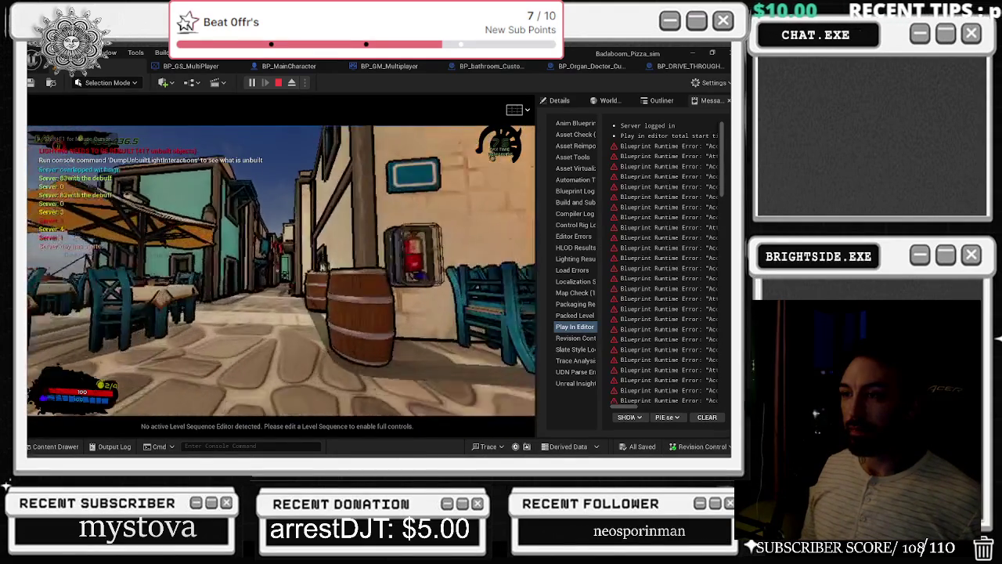
pyautogui.press('w')
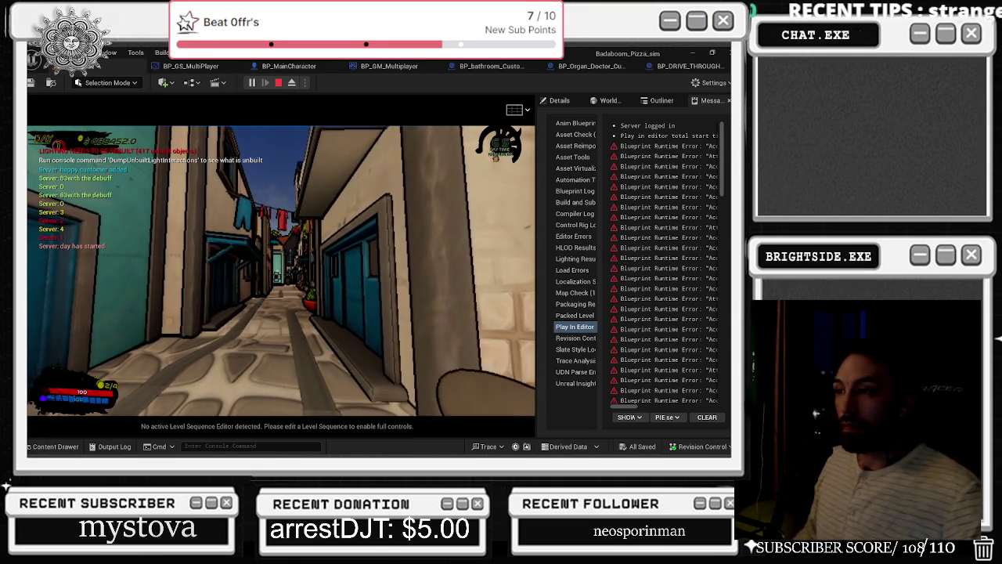
pyautogui.moveTo(281, 270)
pyautogui.press('w')
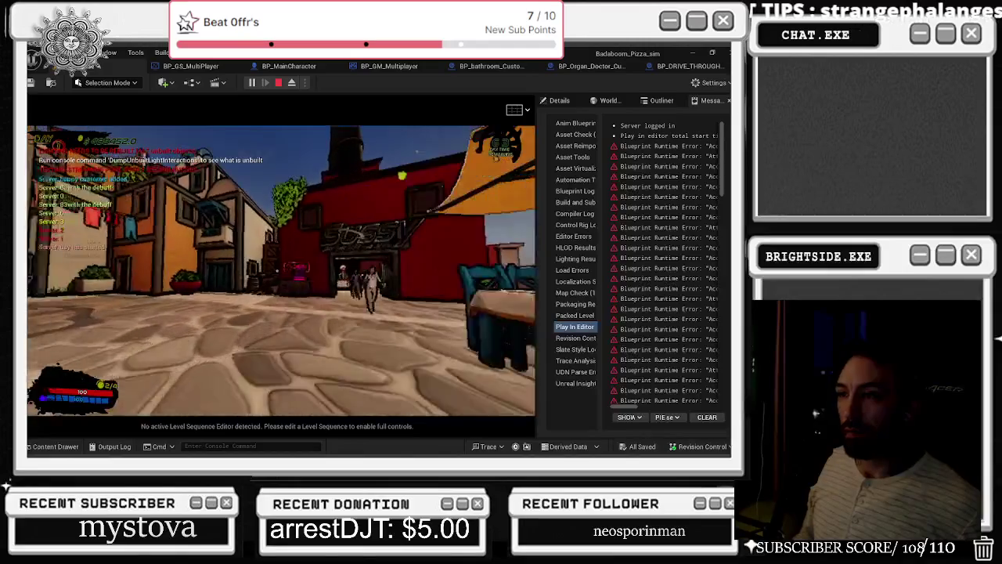
pyautogui.press('w')
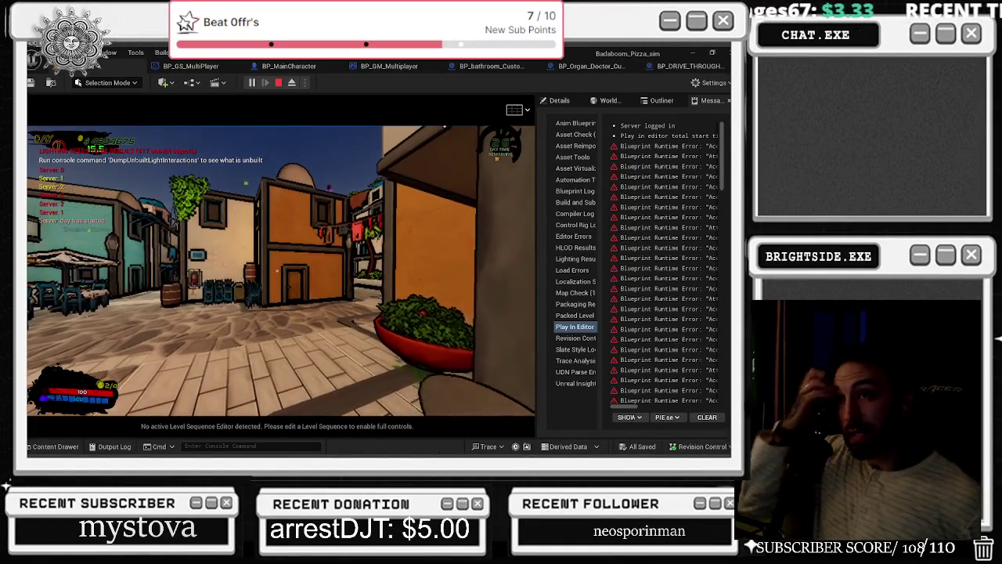
pyautogui.press('s')
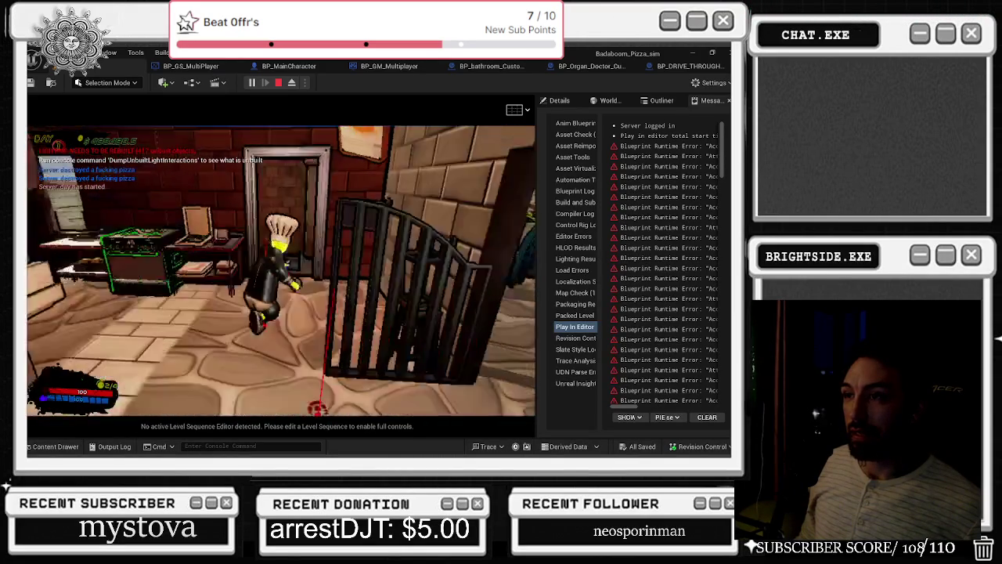
pyautogui.click(113, 346)
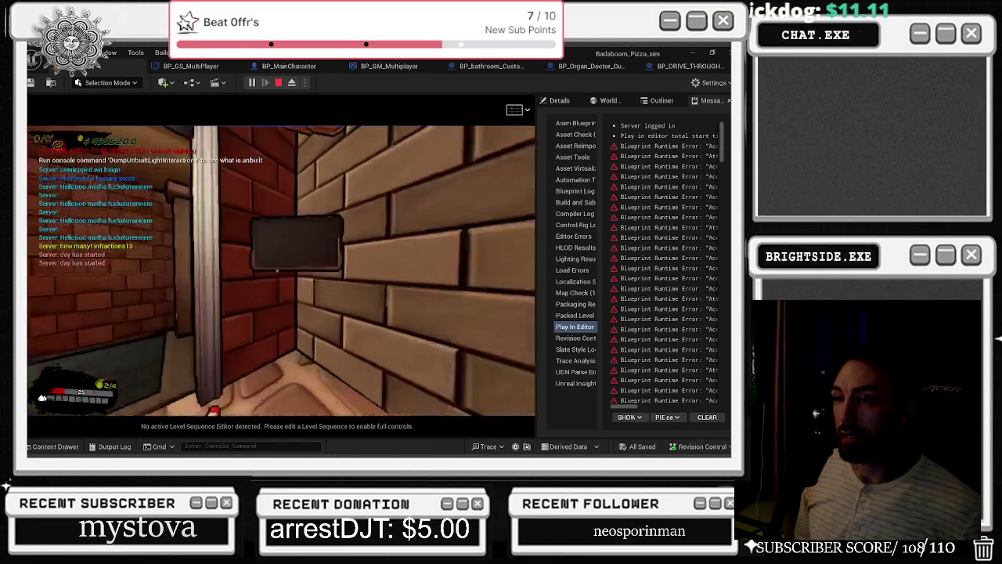
pyautogui.press('e')
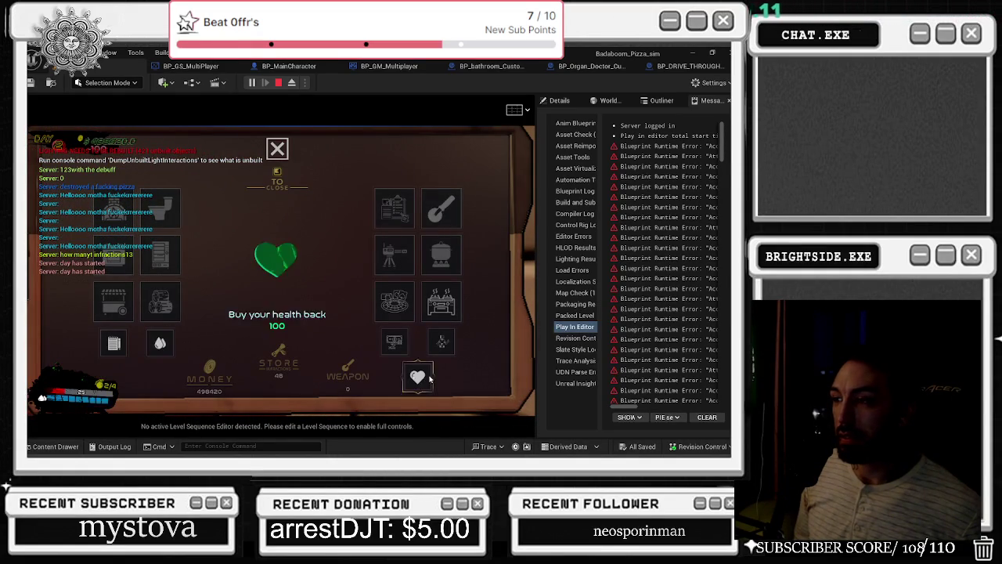
# - Close the shop panel, interact with items on the shop floor, walk toward the barrels, and reopen the store board
pyautogui.press('x')
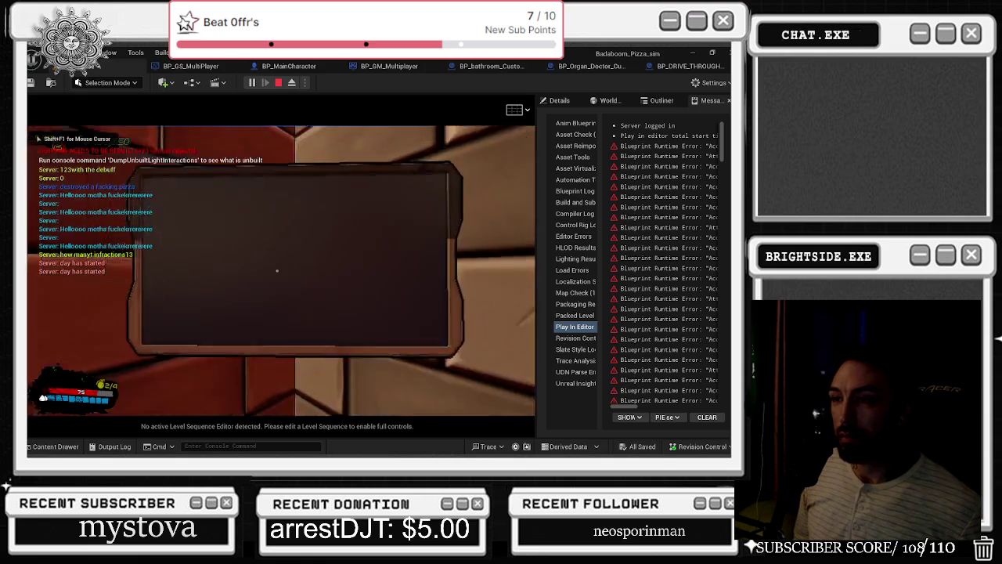
pyautogui.press('w')
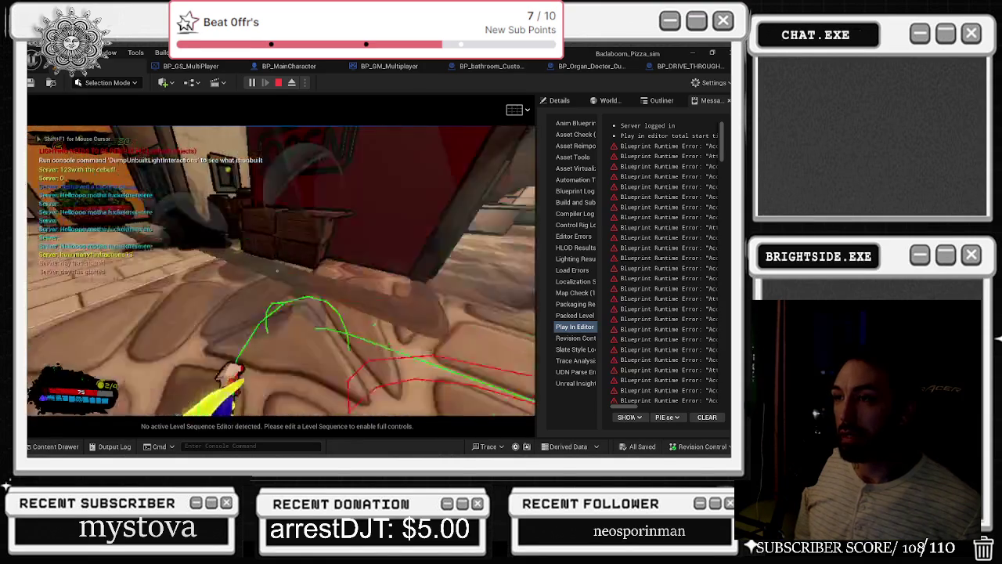
pyautogui.press('e')
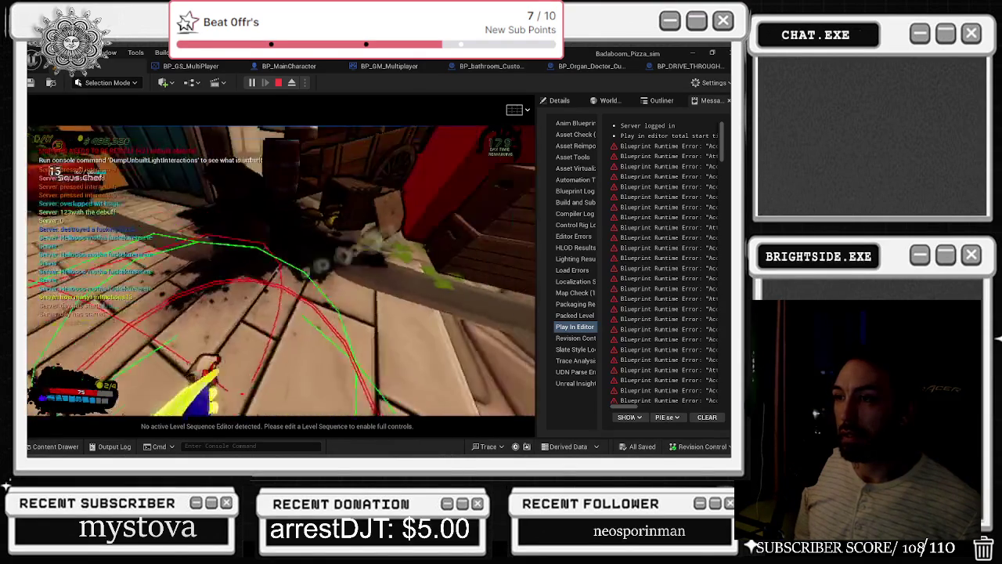
pyautogui.press('w')
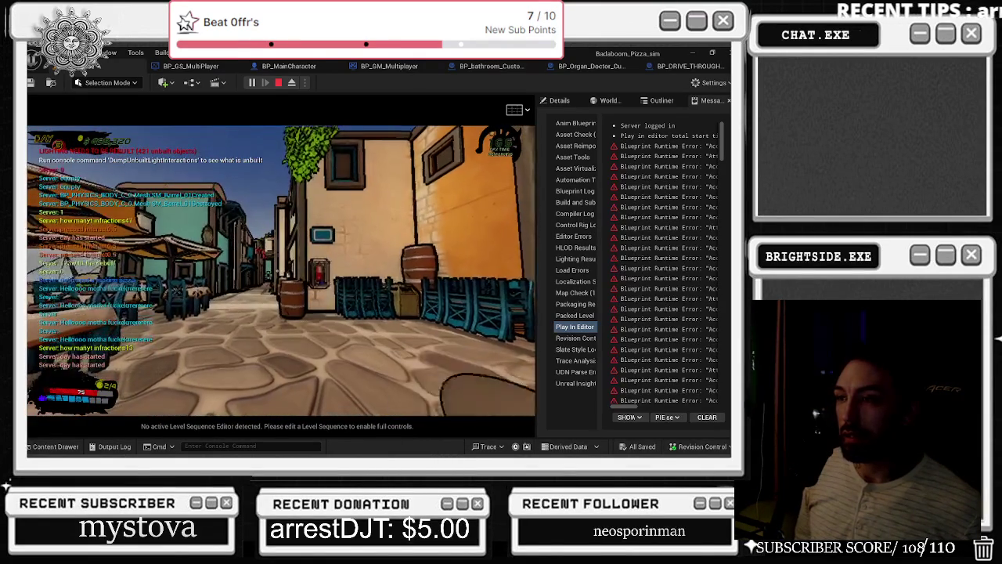
pyautogui.press('w')
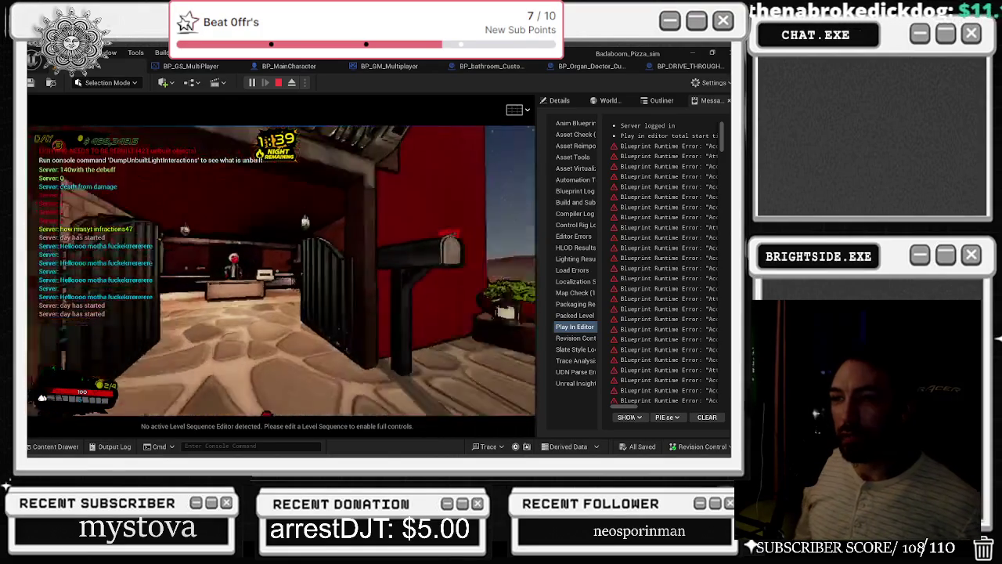
pyautogui.press('e')
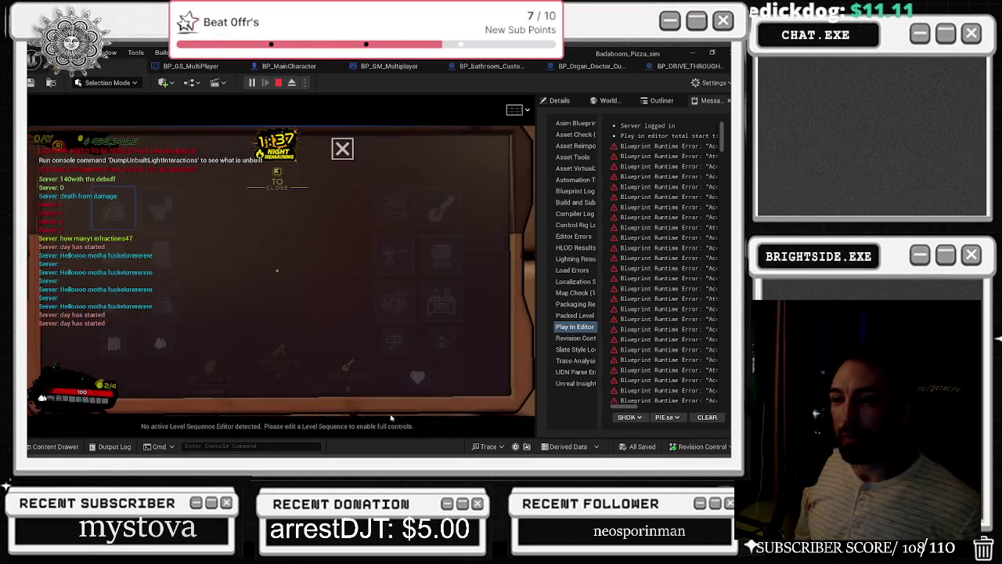
pyautogui.press('e')
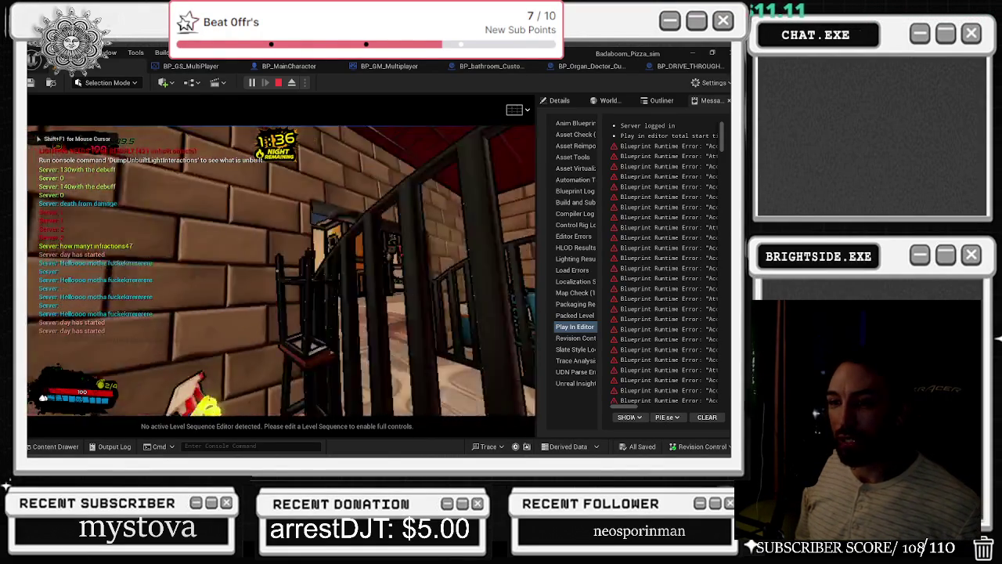
pyautogui.press('w')
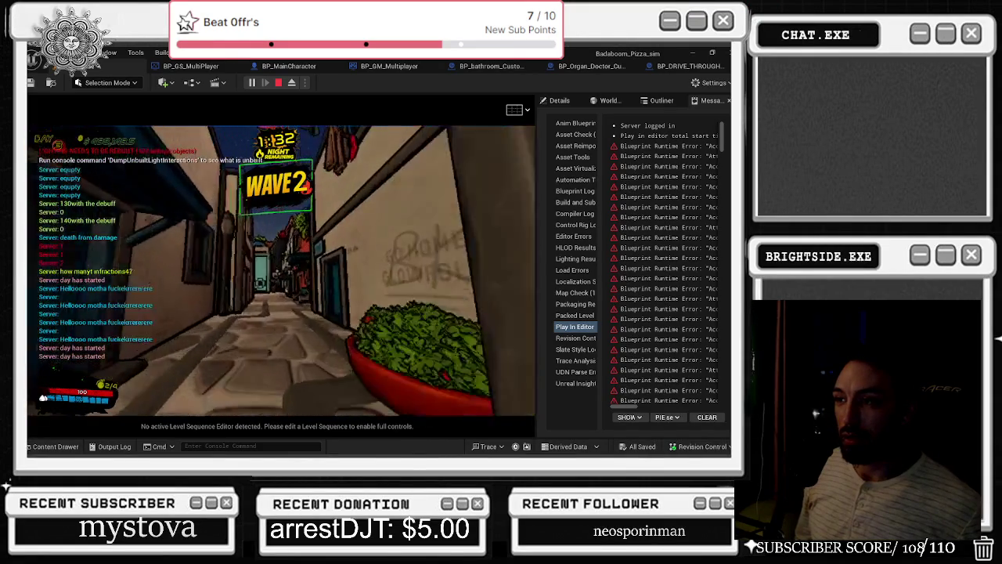
pyautogui.press('e')
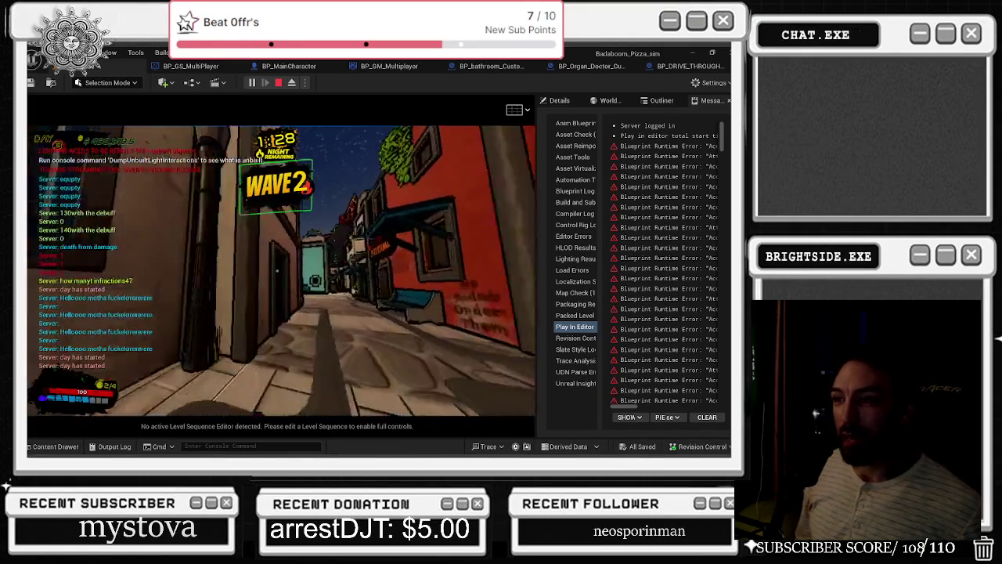
pyautogui.press('w')
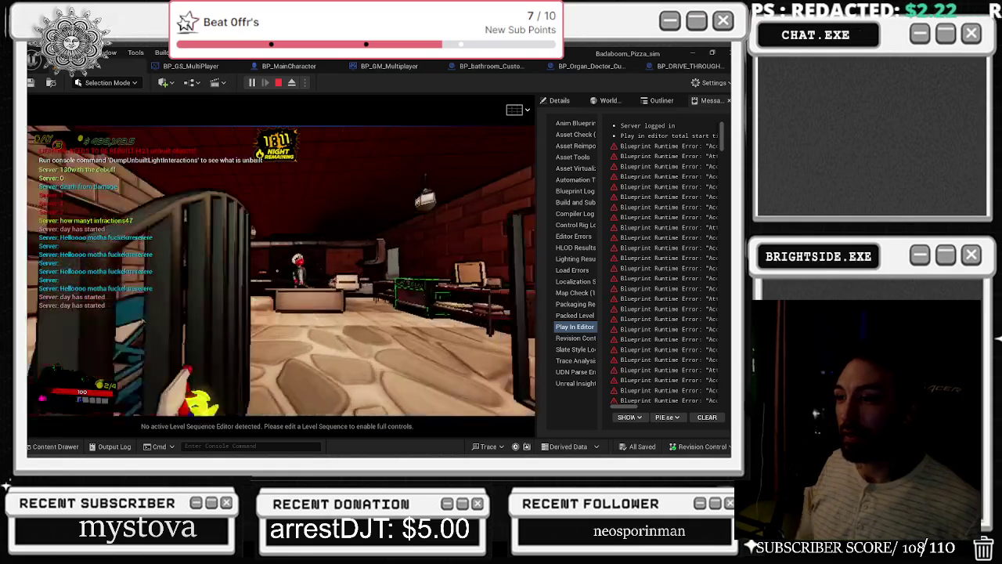
pyautogui.press('e')
pyautogui.press('e')
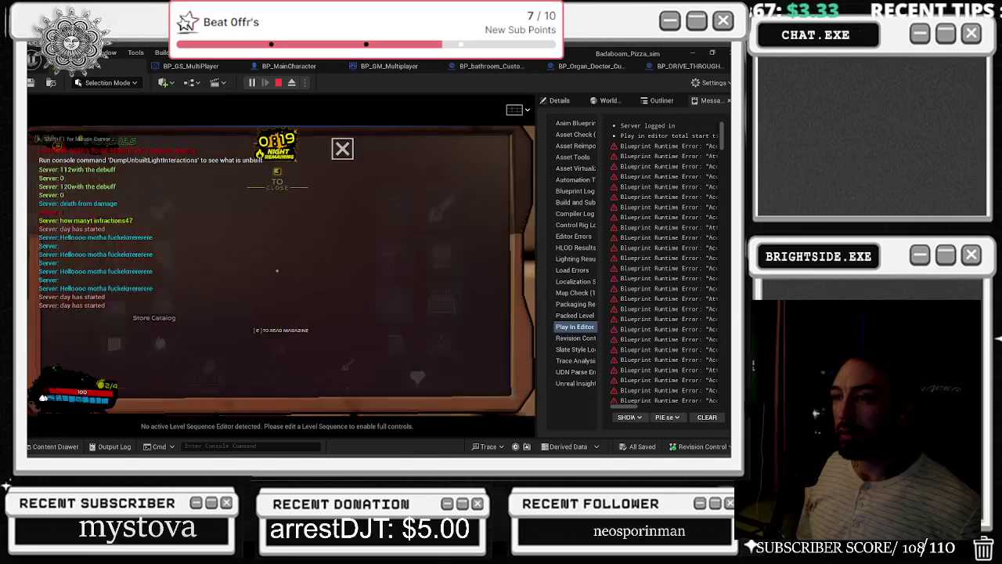
pyautogui.press('e')
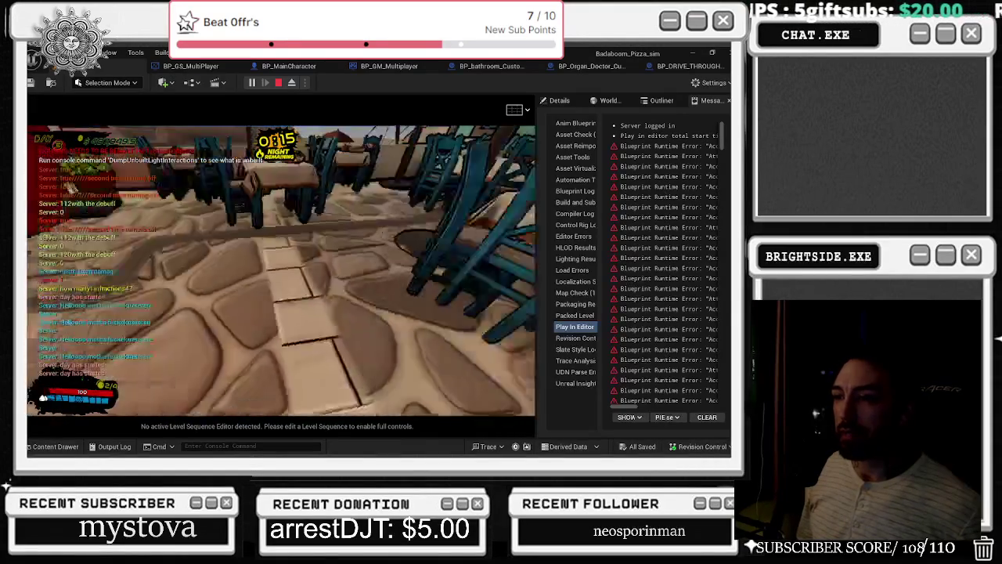
# - Close the store catalog and walk the character through the alleys into the sunny plaza
pyautogui.press('e')
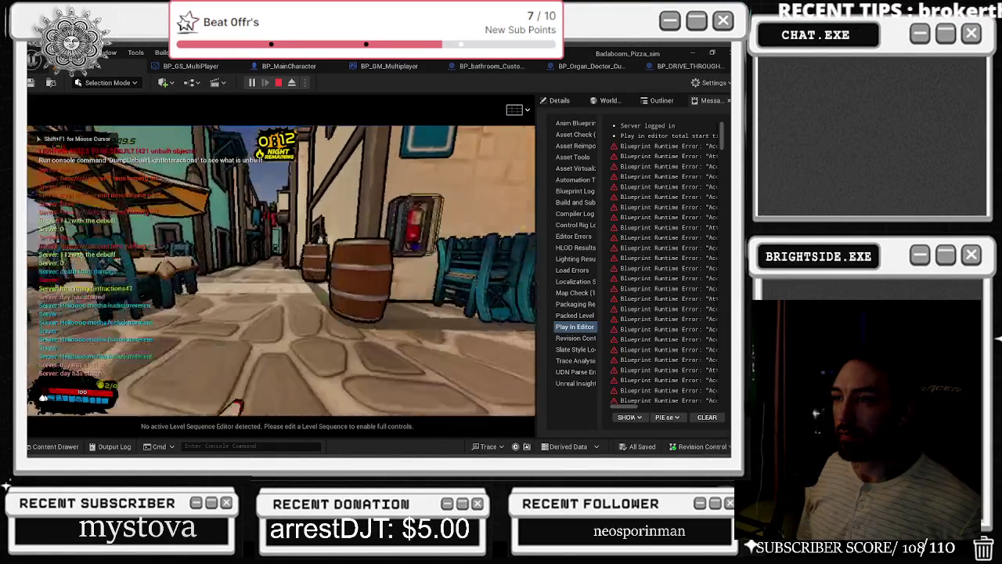
pyautogui.press('w')
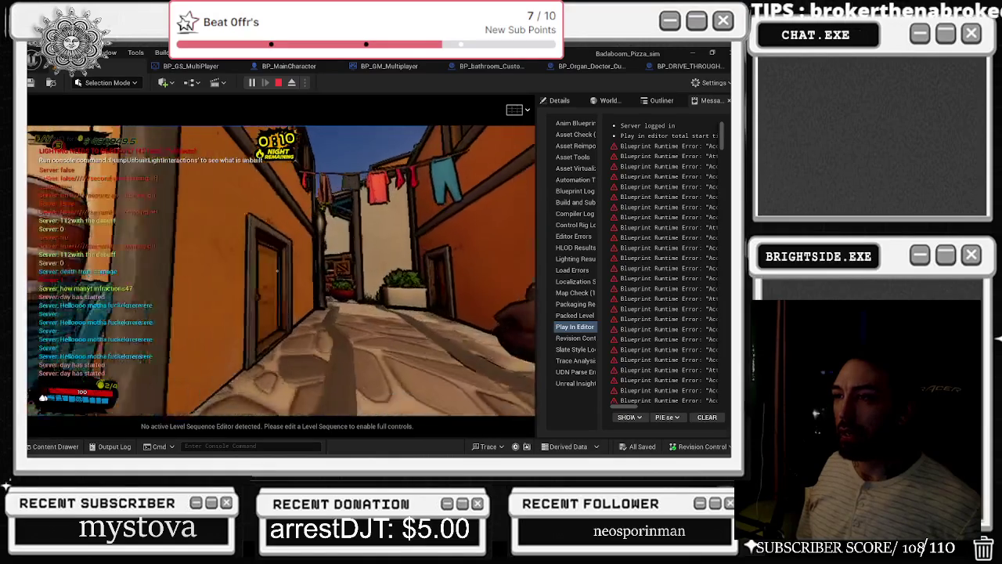
pyautogui.press('w')
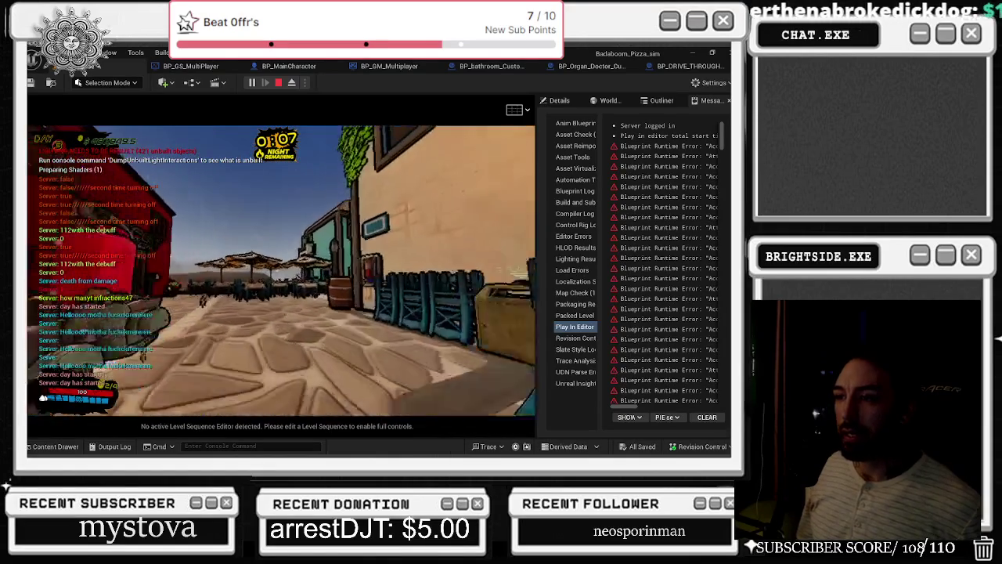
pyautogui.press('w')
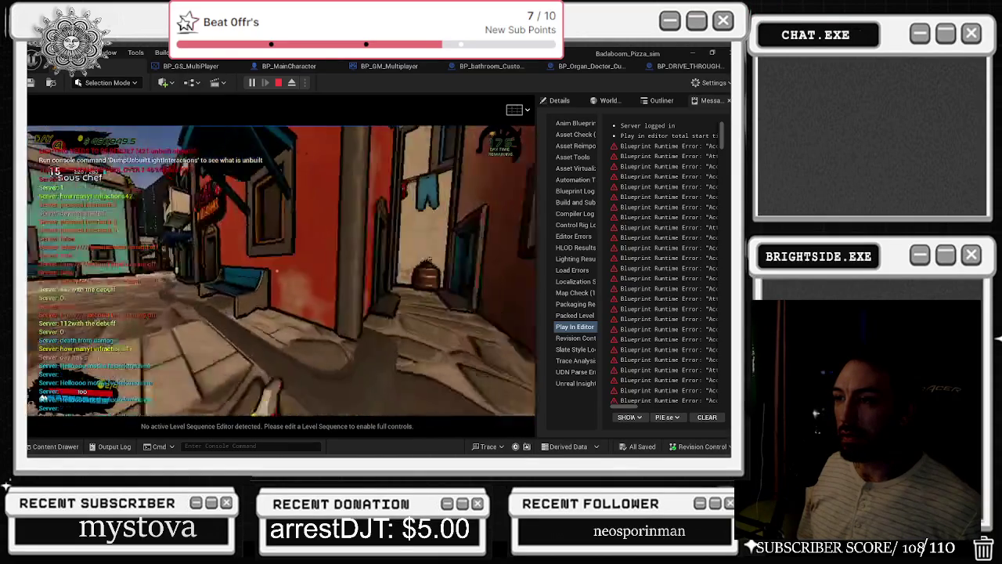
pyautogui.press('e')
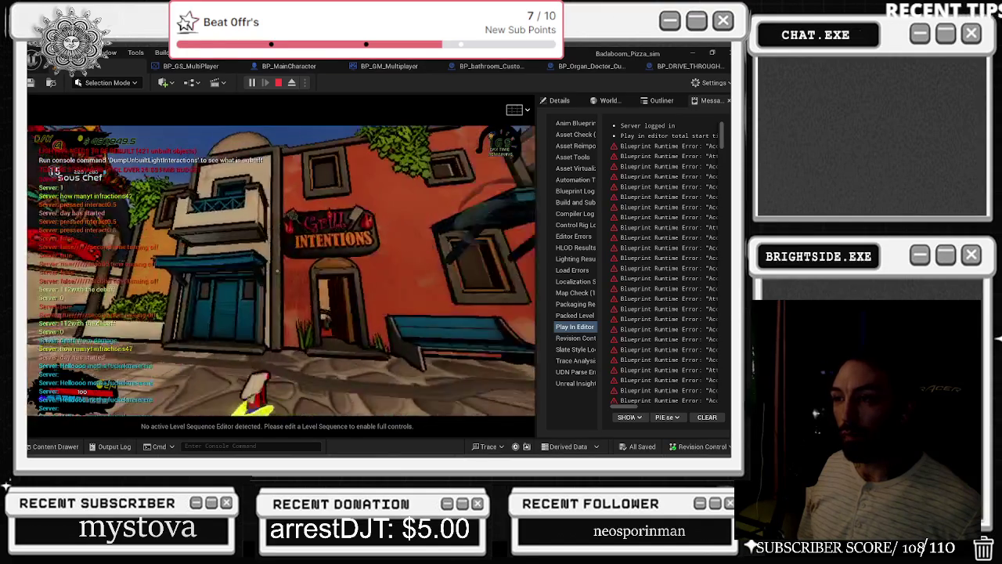
pyautogui.press('e')
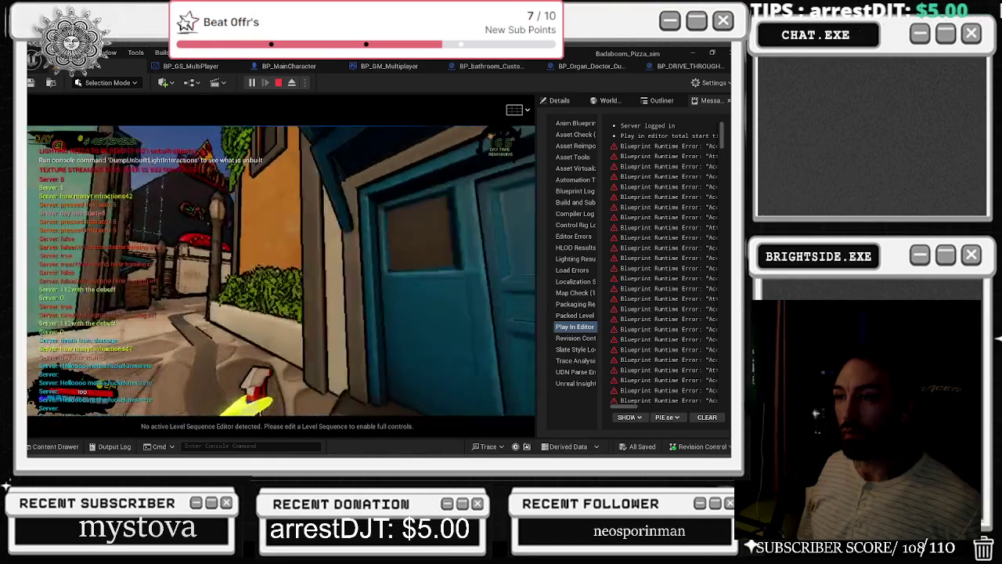
pyautogui.press('w')
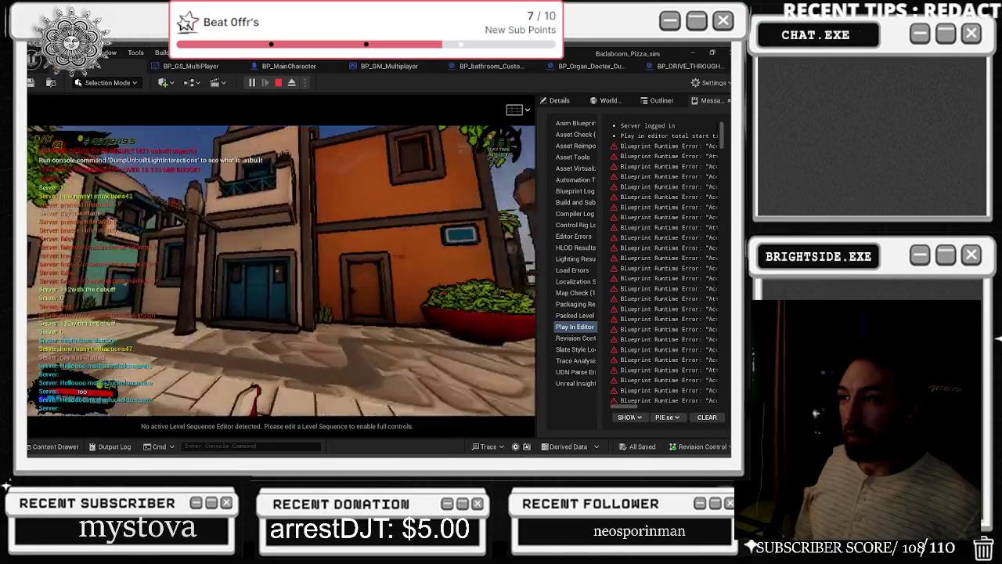
pyautogui.press('w')
pyautogui.press('w')
pyautogui.press('w')
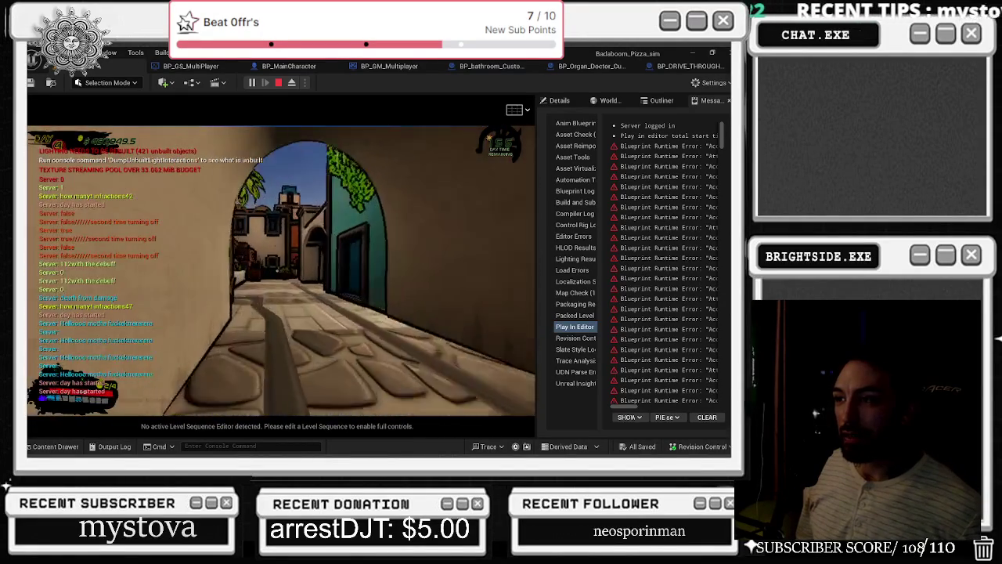
pyautogui.press('w')
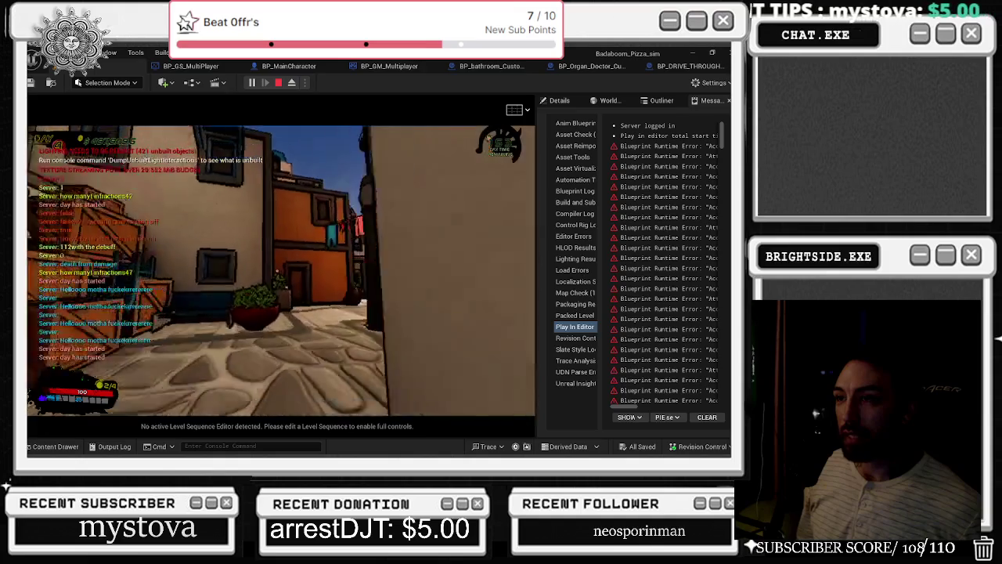
pyautogui.press('w')
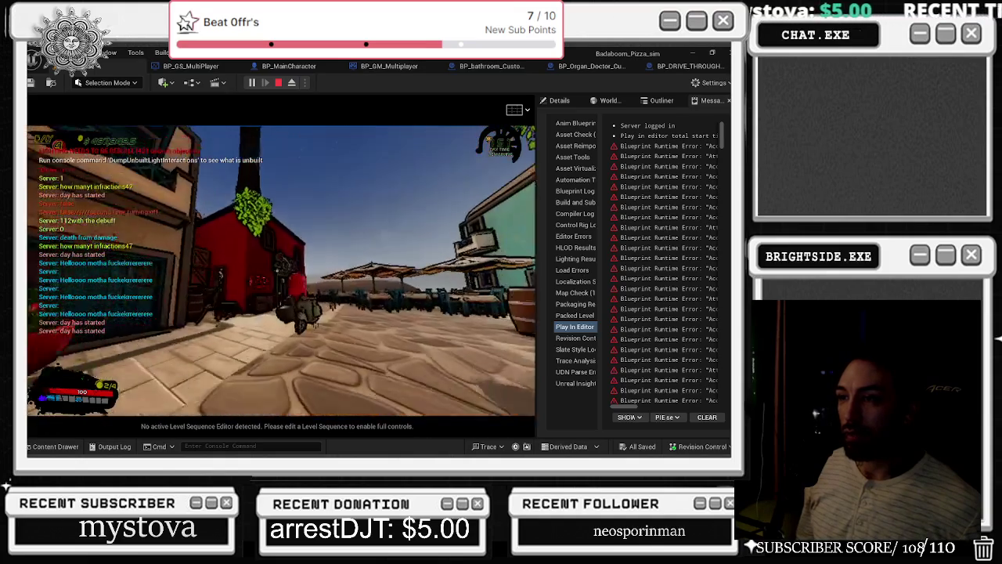
pyautogui.press('w')
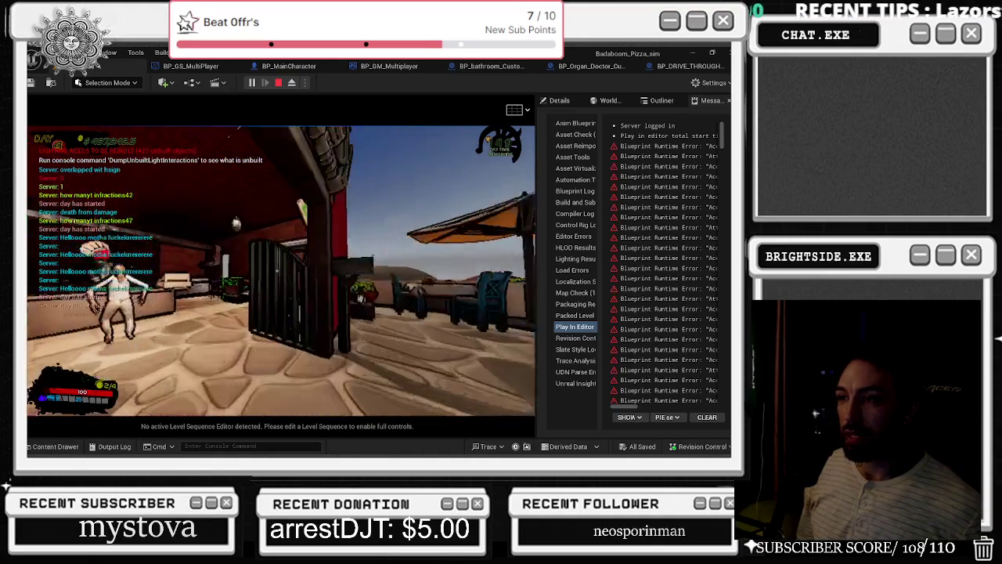
pyautogui.press('w')
# - Check the graffiti count in the Customer/Graffiti menu, then return control to the editor with Shift+F1
pyautogui.press('Tab')
pyautogui.press('Tab')
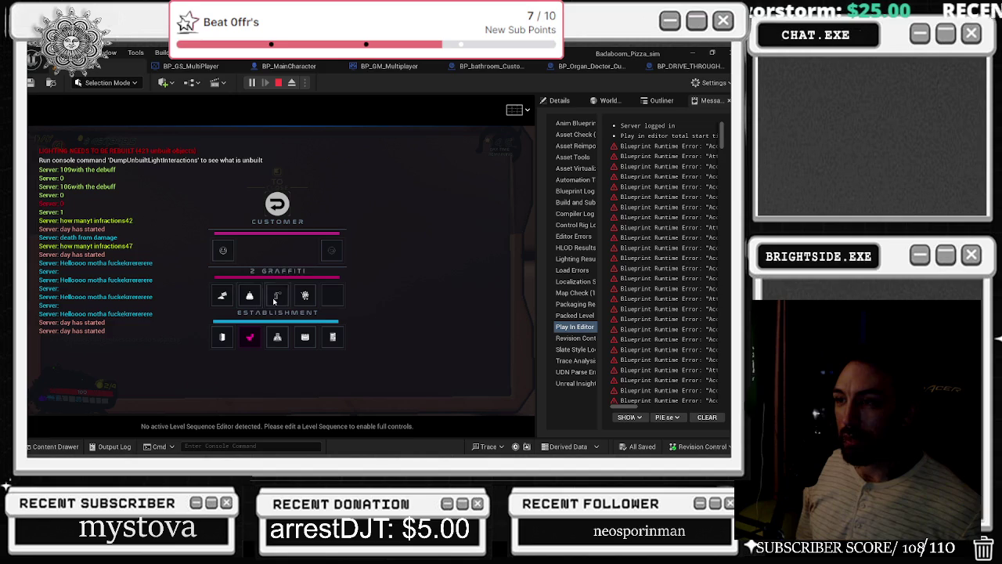
pyautogui.press('Tab')
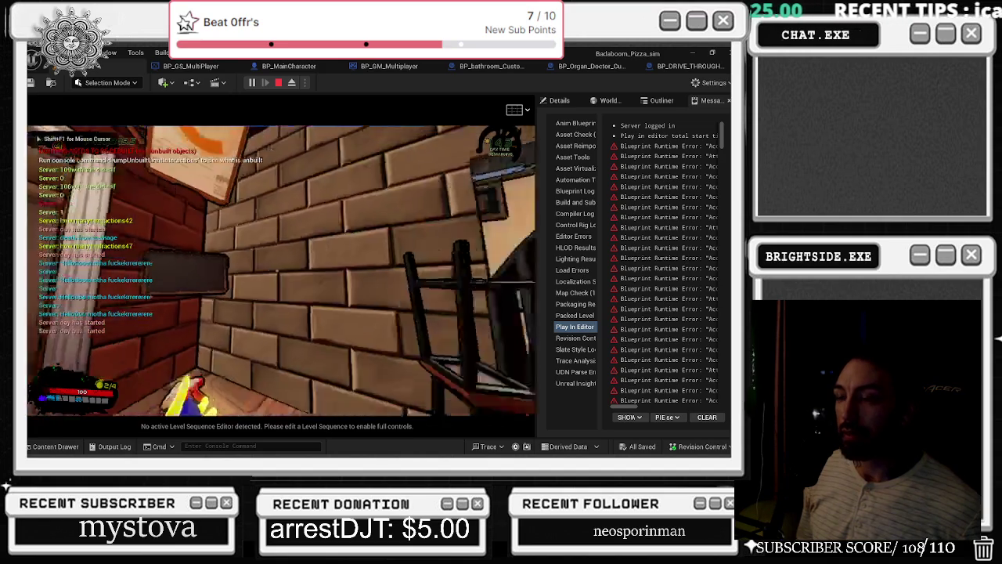
pyautogui.hotkey('shift', 'F1')
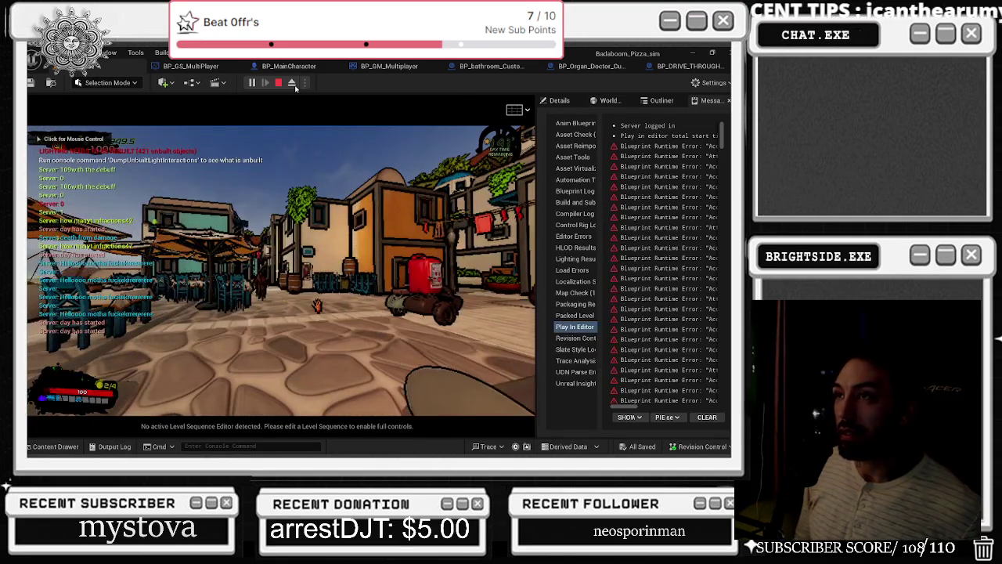
# - Eject from play, filter the Outliner by 'GRAFF' and focus the first graffiti decal
pyautogui.click(291, 83)
pyautogui.click(662, 100)
pyautogui.write('GRAFF')
pyautogui.doubleClick(615, 151)
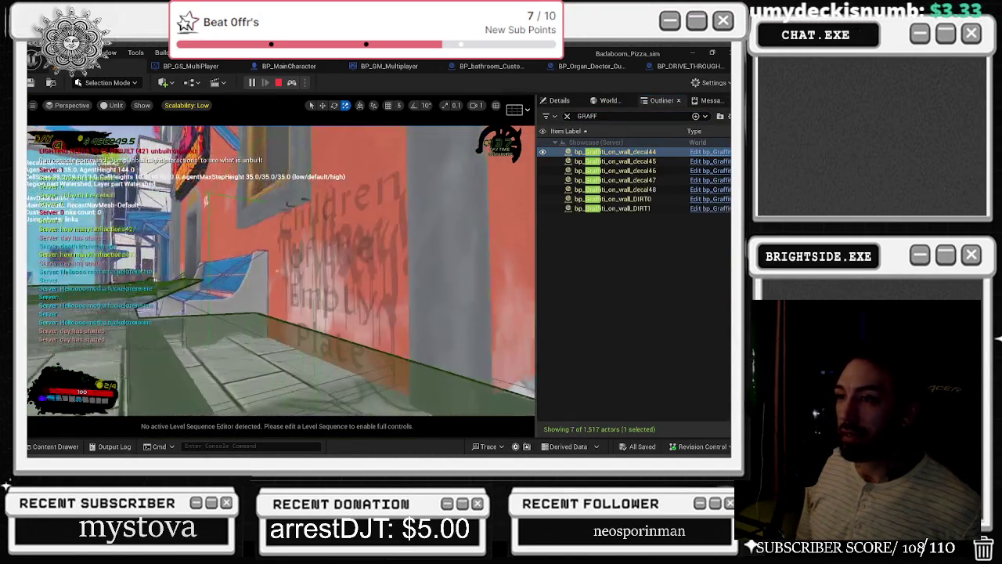
# - Focus decals 45 to 48 plus bp_Graffiti_on_wall_DIRT0 and DIRT1, then stop the play session
pyautogui.doubleClick(627, 161)
pyautogui.doubleClick(635, 170)
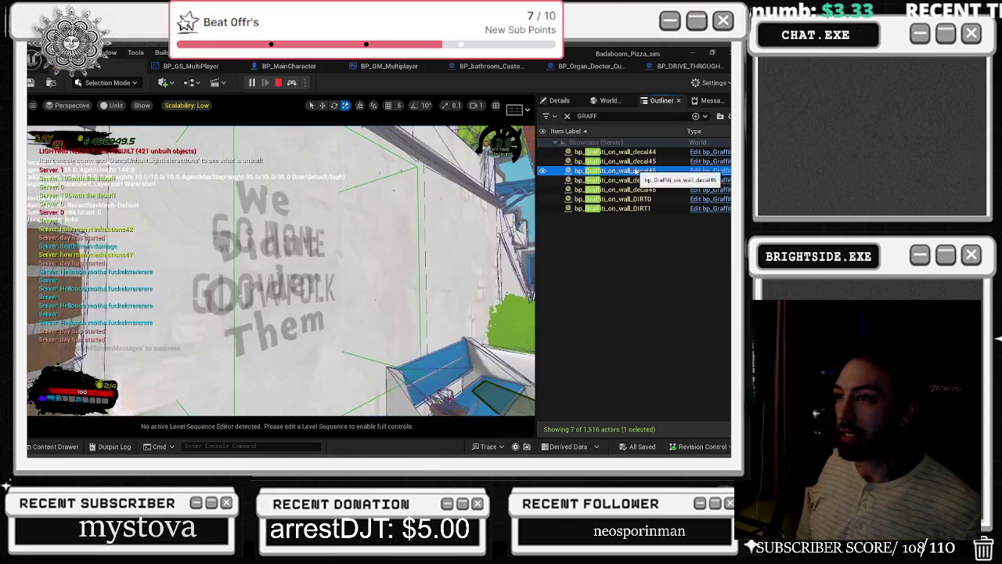
pyautogui.click(638, 179)
pyautogui.click(642, 190)
pyautogui.doubleClick(642, 189)
pyautogui.doubleClick(613, 199)
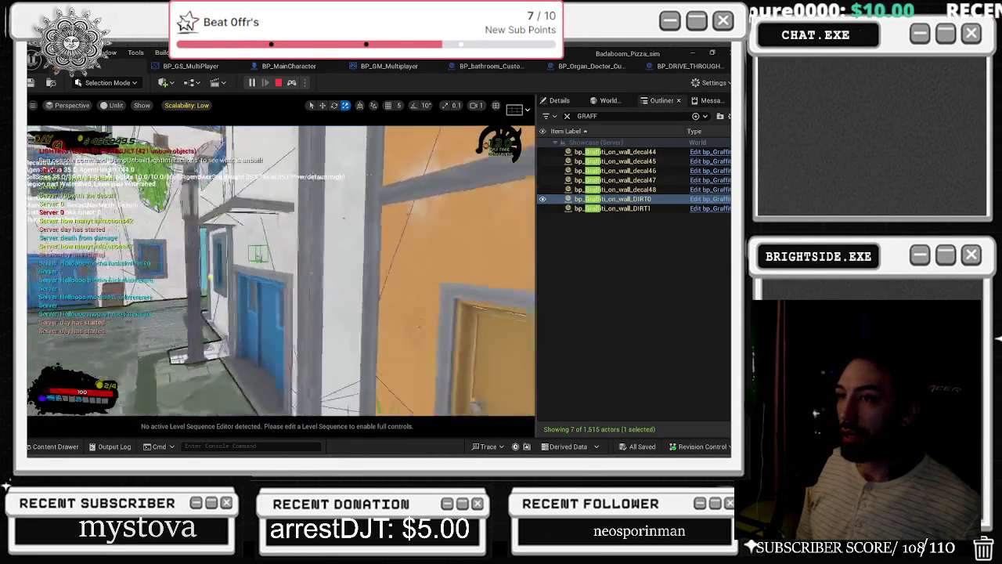
pyautogui.doubleClick(613, 208)
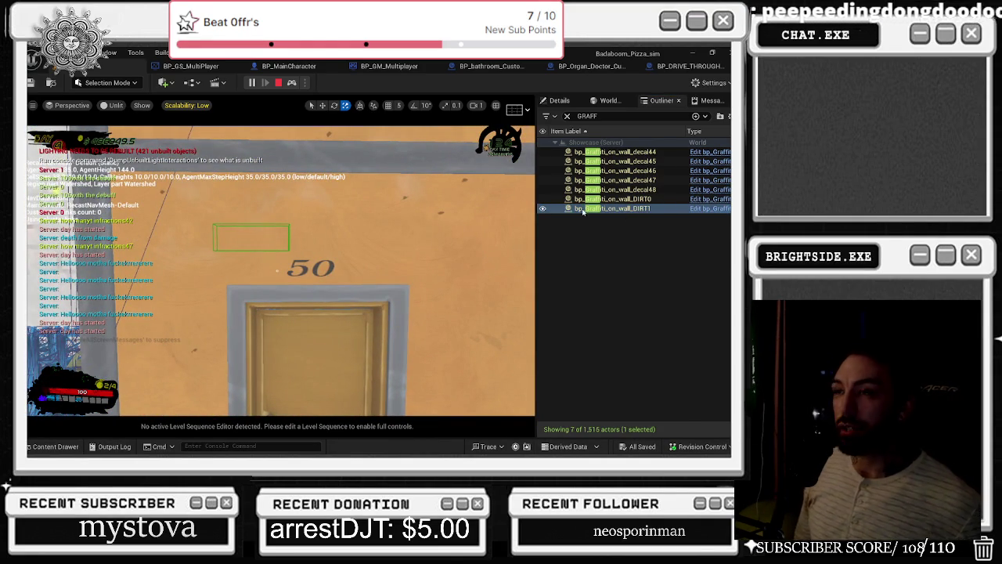
pyautogui.press('Escape')
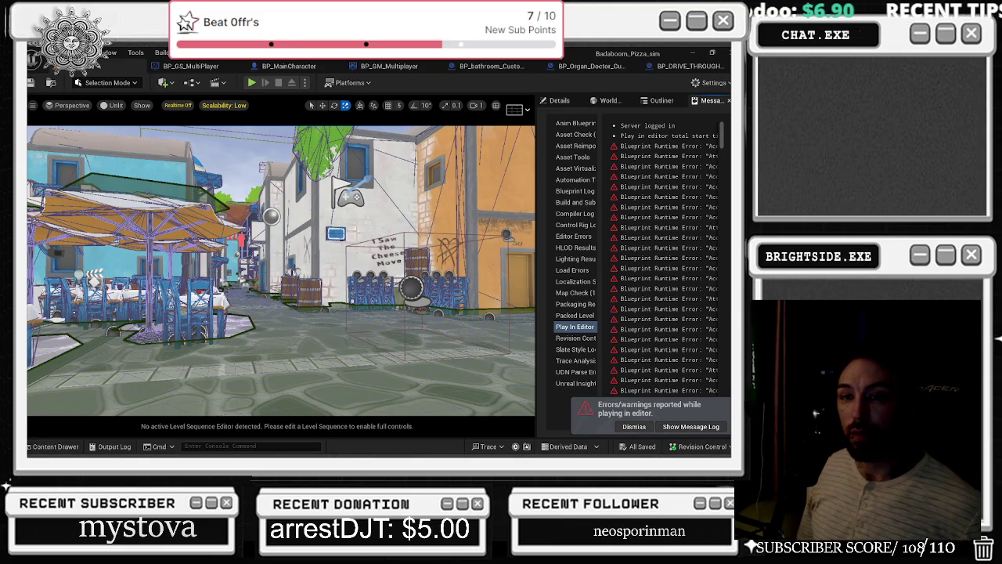
# - In BP_Organ_Doctor_Customer, set Select Transform's A Scale X, Y and Z to 1
pyautogui.hotkey('ctrl', 'r')
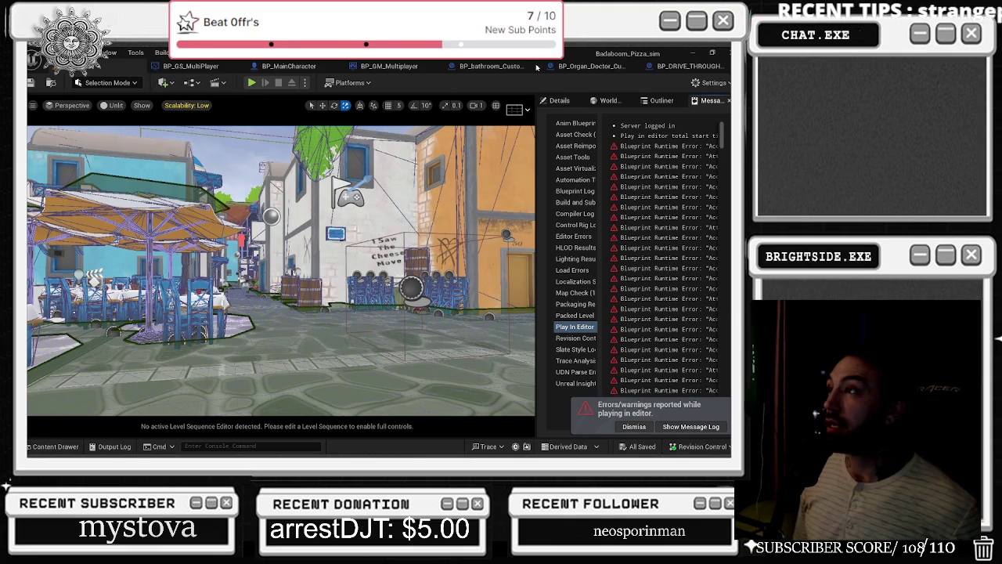
pyautogui.click(498, 66)
pyautogui.click(282, 209)
pyautogui.write('1')
pyautogui.press('Tab')
pyautogui.write('1')
pyautogui.press('Tab')
pyautogui.write('1')
pyautogui.press('Return')
pyautogui.click(351, 294)
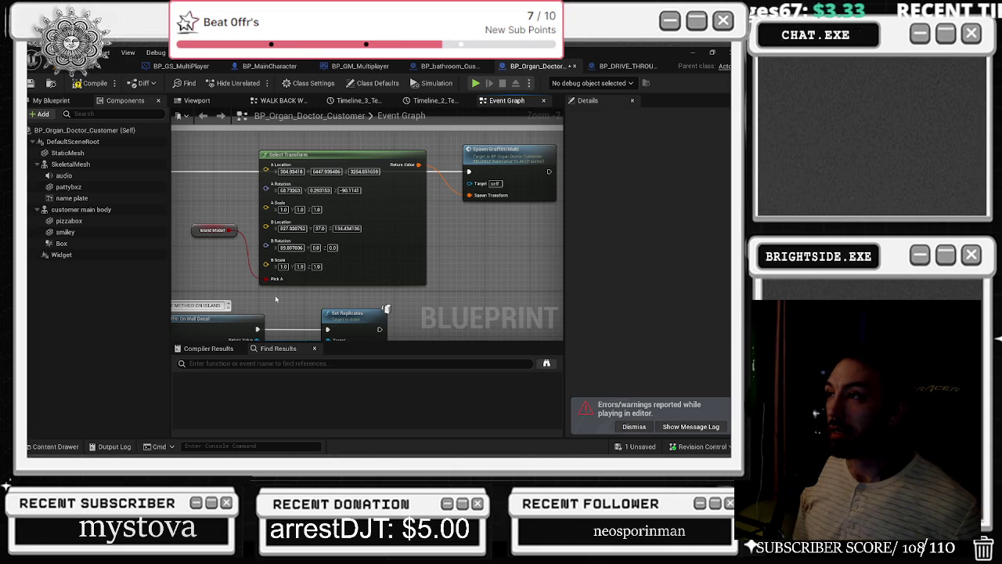
# - Pan the graph to check Spawn Graffiti Multi and undo the last pin value change
pyautogui.moveTo(313, 235); pyautogui.dragTo(454, 139)
pyautogui.moveTo(558, 149); pyautogui.dragTo(426, 268)
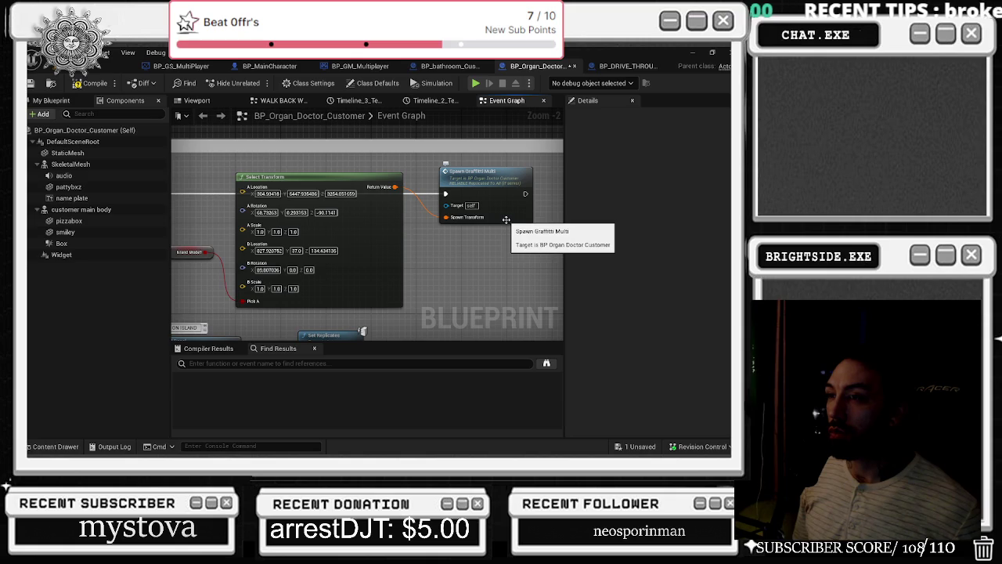
pyautogui.hotkey('ctrl', 'z')
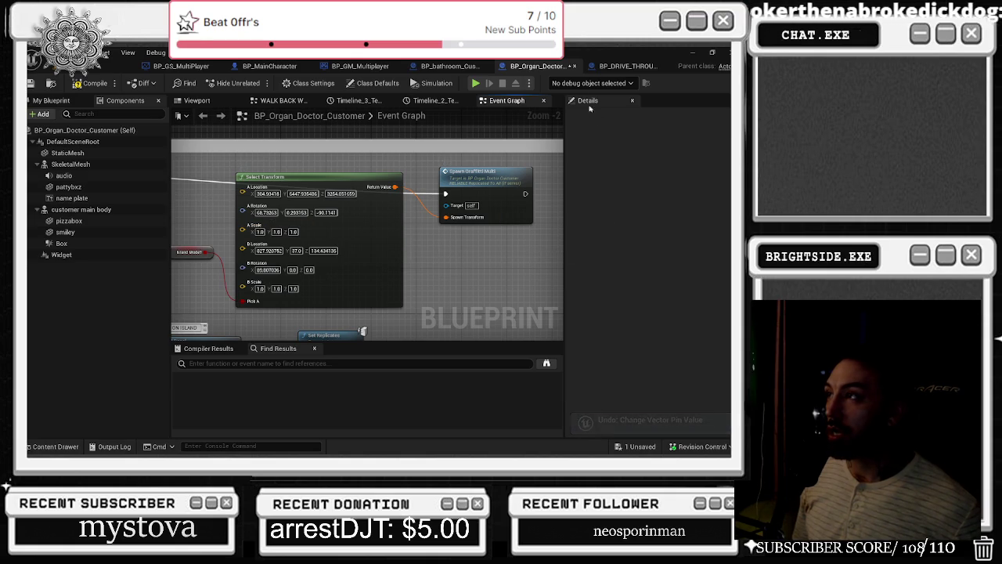
pyautogui.click(624, 66)
# - Inspect BP_DRIVE_THROUGH_CUSTOMER's blood and graffiti decal spawners, then close that blueprint
pyautogui.moveTo(368, 244); pyautogui.dragTo(381, 342)
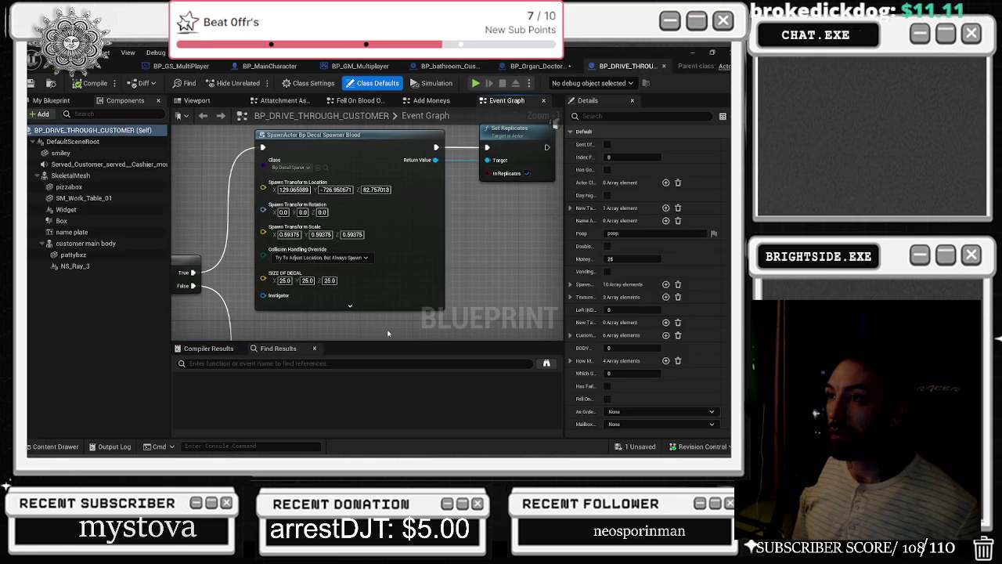
pyautogui.moveTo(415, 271)
pyautogui.mouseDown()
pyautogui.moveTo(419, 152)
pyautogui.moveTo(403, 110)
pyautogui.mouseUp()
pyautogui.scroll(-4, 423, 196)
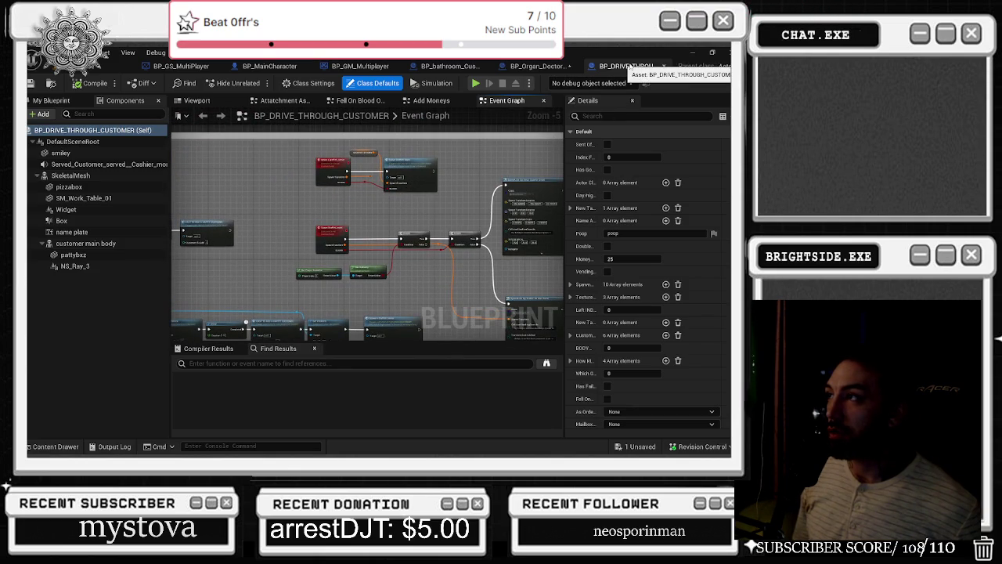
pyautogui.click(664, 66)
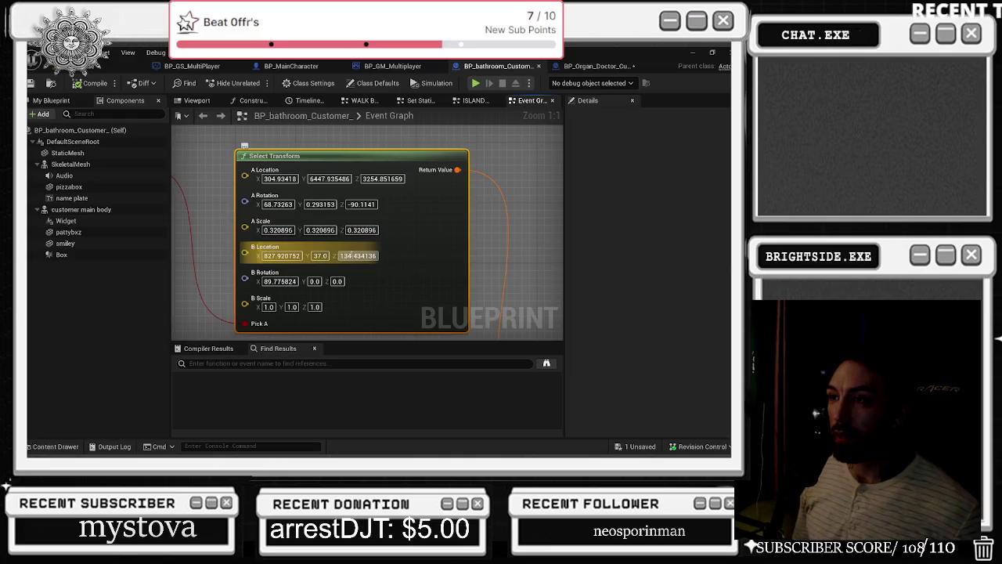
# - Enter 1.0 in every A Scale field of BP_bathroom_Customer's Select Transform node
pyautogui.write('1')
pyautogui.press('Tab')
pyautogui.write('1')
pyautogui.press('Tab')
pyautogui.write('1')
pyautogui.press('Return')
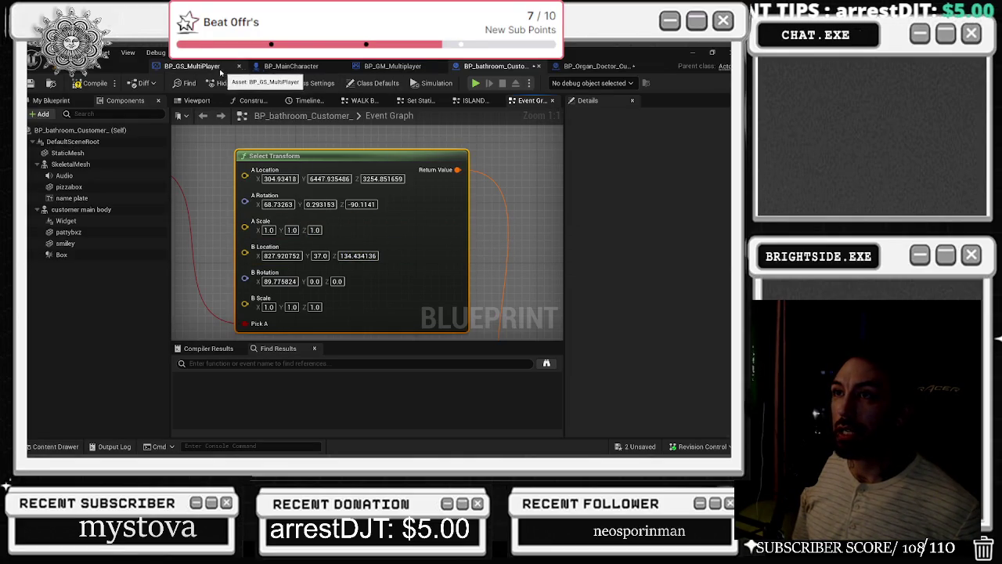
pyautogui.click(192, 66)
# - Select Spawn Transform For Decals ISLAND and expand its first array element in Details
pyautogui.click(248, 193)
pyautogui.click(563, 335)
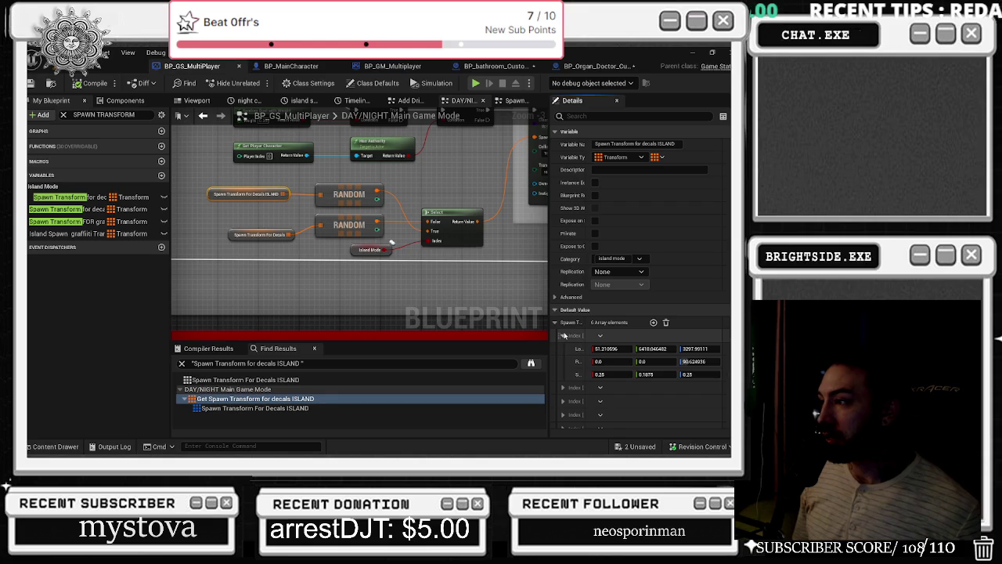
pyautogui.scroll(2, 265, 193)
pyautogui.moveTo(205, 170); pyautogui.dragTo(278, 219)
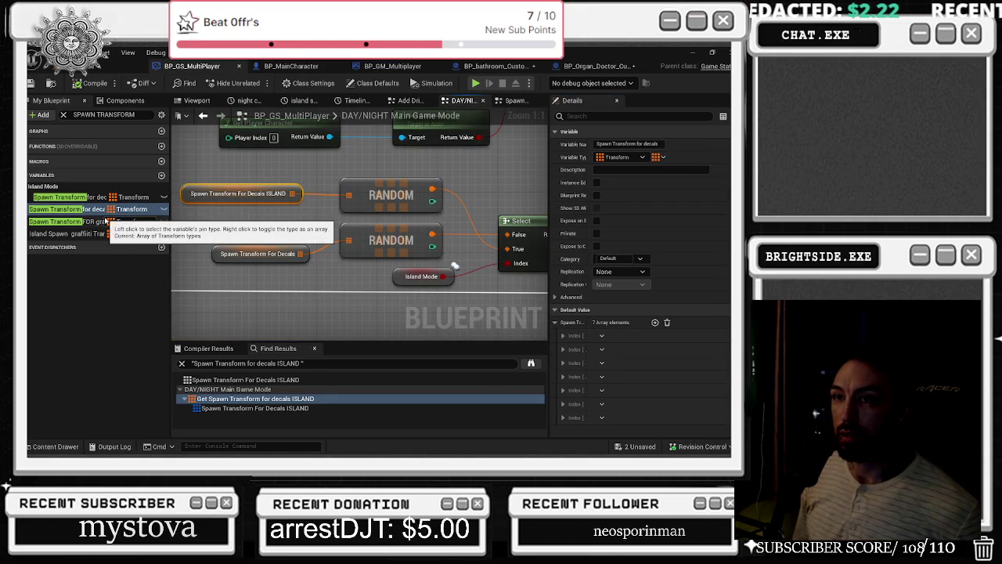
pyautogui.click(563, 335)
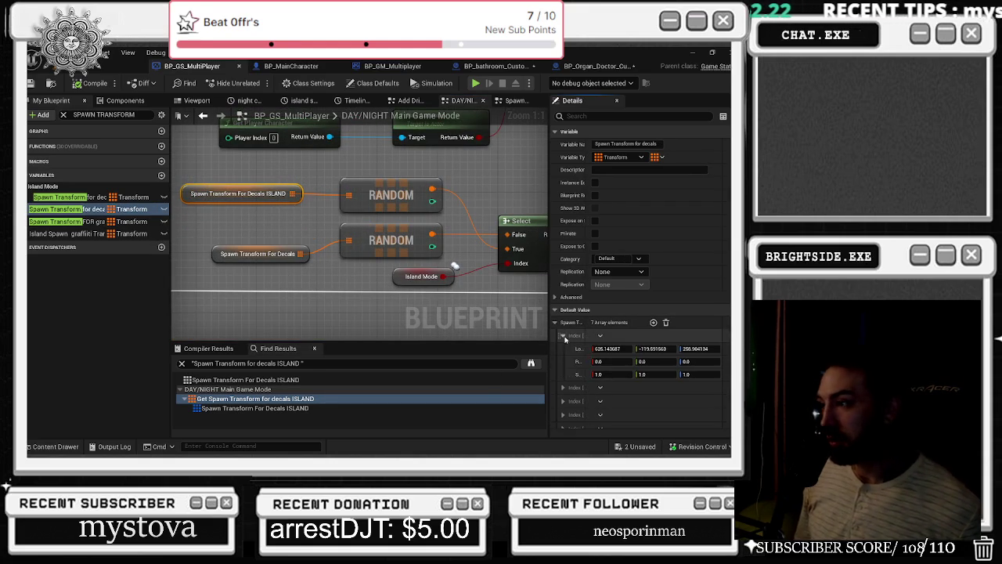
pyautogui.scroll(-1, 570, 345)
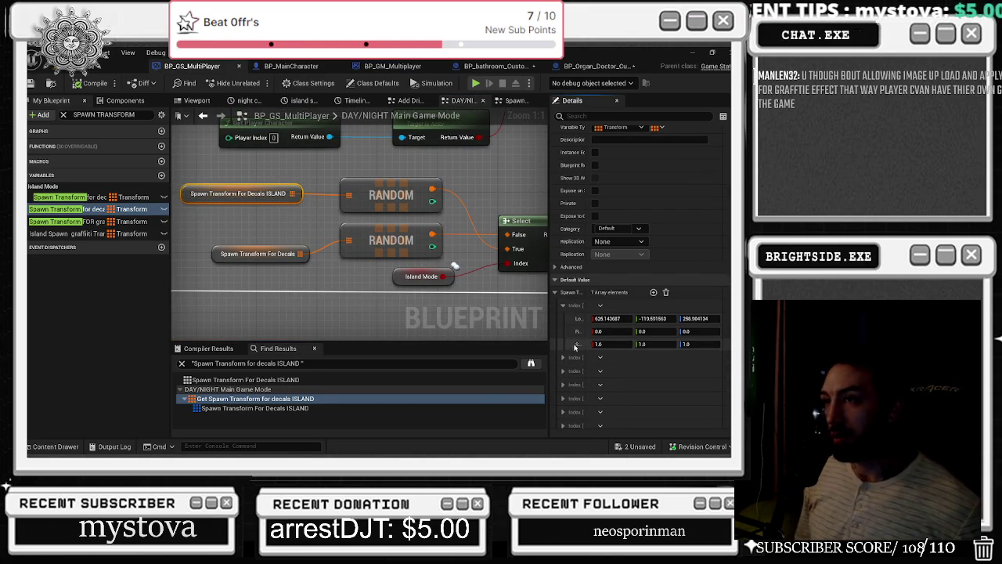
# - Expand array elements two through six to review their Location, Rotation and Scale
pyautogui.click(563, 357)
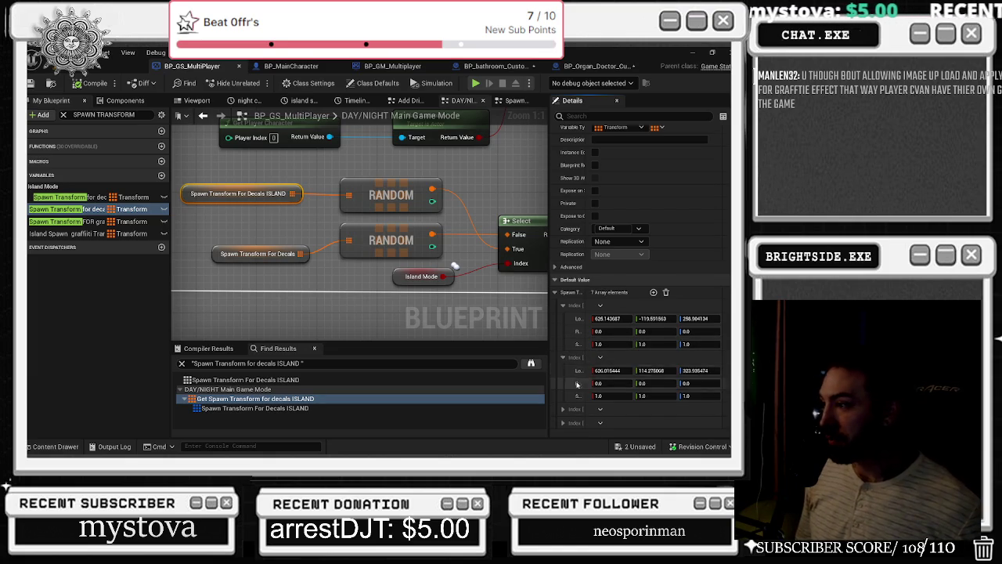
pyautogui.scroll(-1, 577, 383)
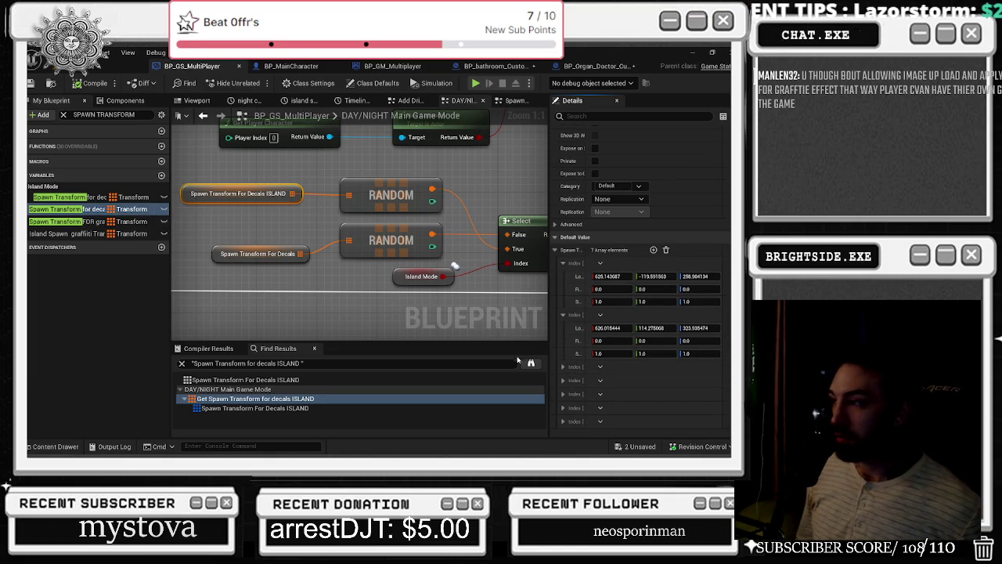
pyautogui.click(563, 366)
pyautogui.scroll(-1, 566, 377)
pyautogui.click(563, 381)
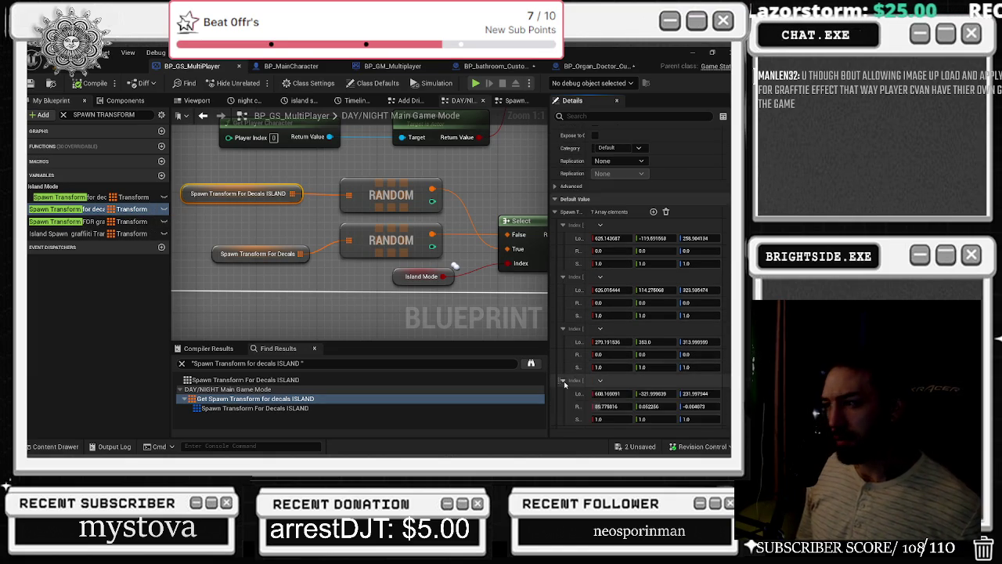
pyautogui.scroll(-1, 571, 394)
pyautogui.click(563, 394)
pyautogui.scroll(-1, 565, 394)
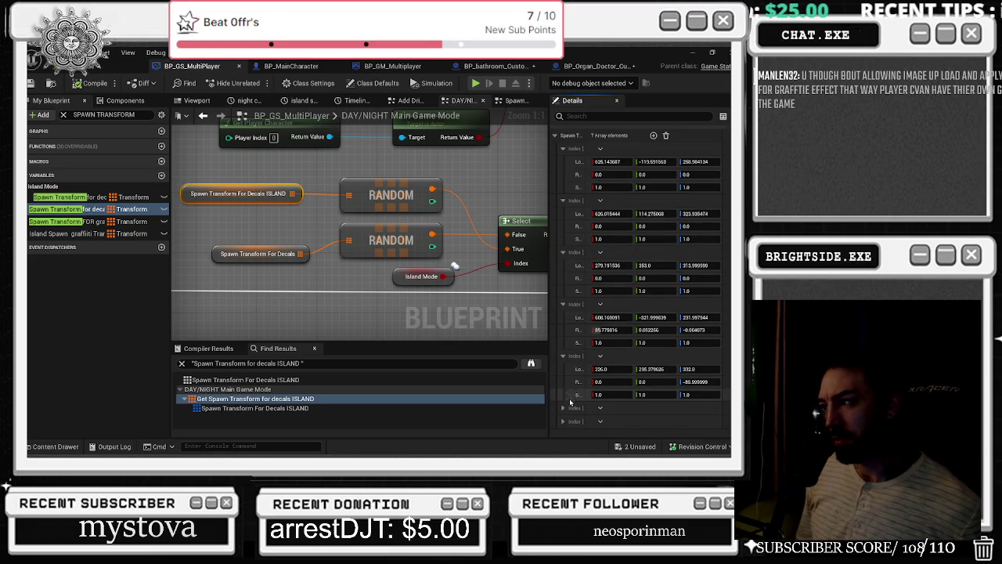
pyautogui.click(563, 407)
pyautogui.scroll(-1, 565, 406)
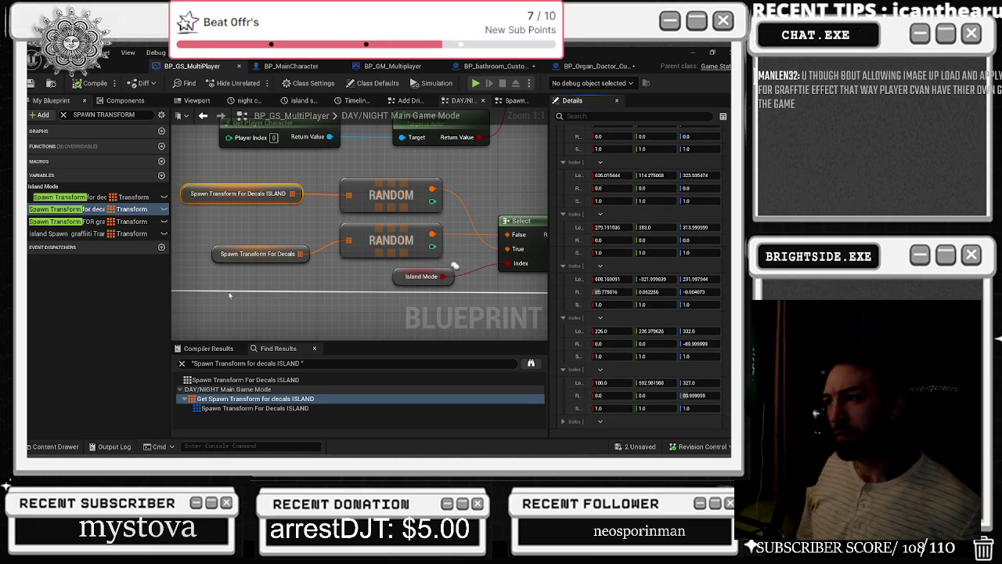
pyautogui.click(247, 198)
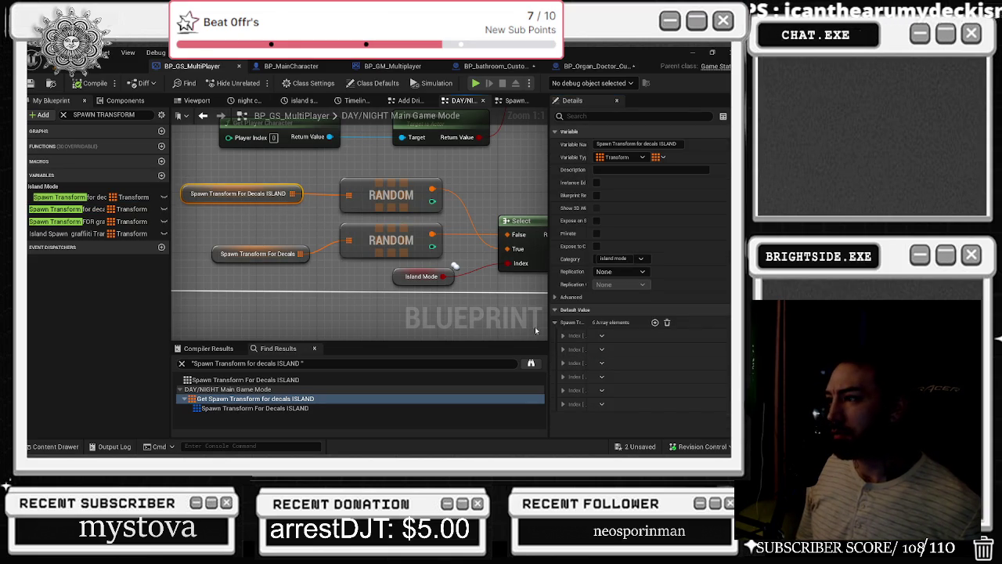
# - Expand all six ISLAND spawn transform elements and set each Scale to 1.0
pyautogui.click(563, 335)
pyautogui.scroll(-1, 563, 391)
pyautogui.click(563, 366)
pyautogui.scroll(-1, 563, 370)
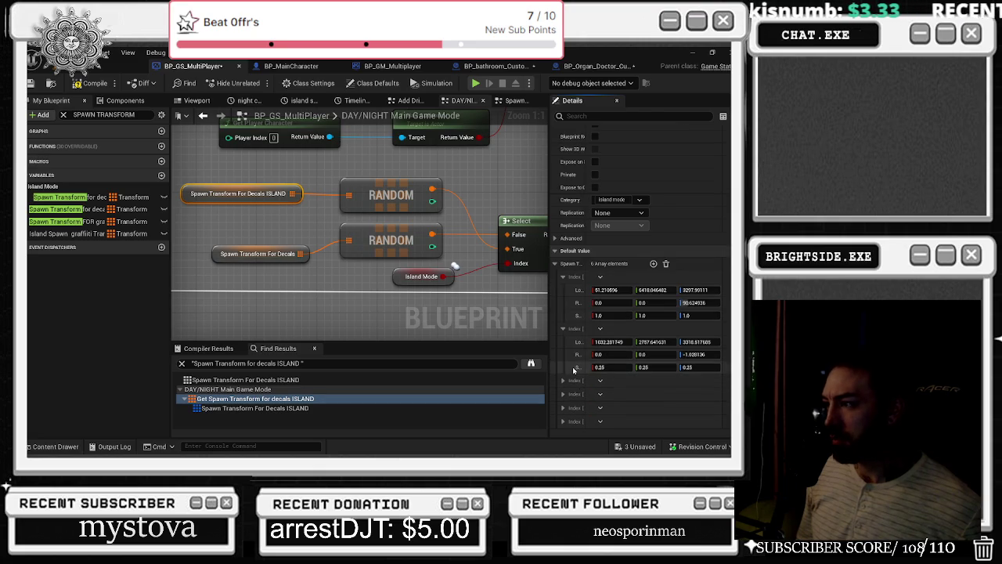
pyautogui.click(562, 381)
pyautogui.scroll(-1, 562, 384)
pyautogui.click(570, 393)
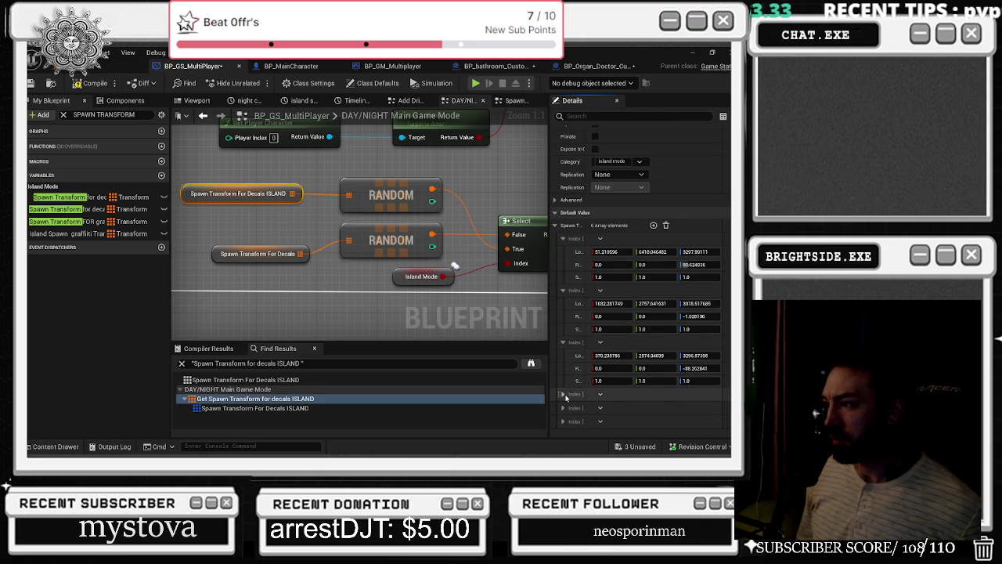
pyautogui.scroll(-1, 573, 398)
pyautogui.click(563, 408)
pyautogui.scroll(-1, 580, 409)
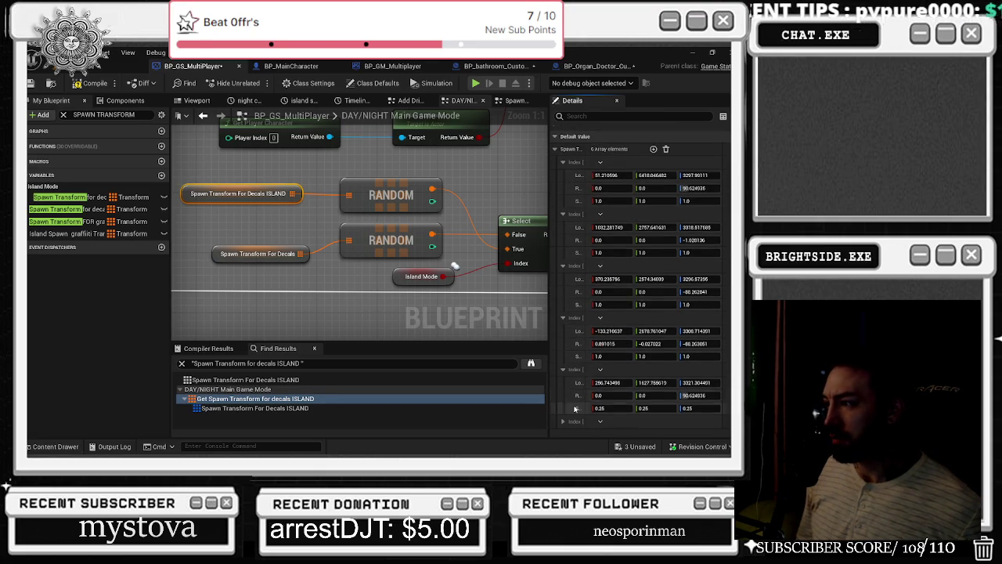
pyautogui.click(563, 421)
pyautogui.scroll(-1, 565, 421)
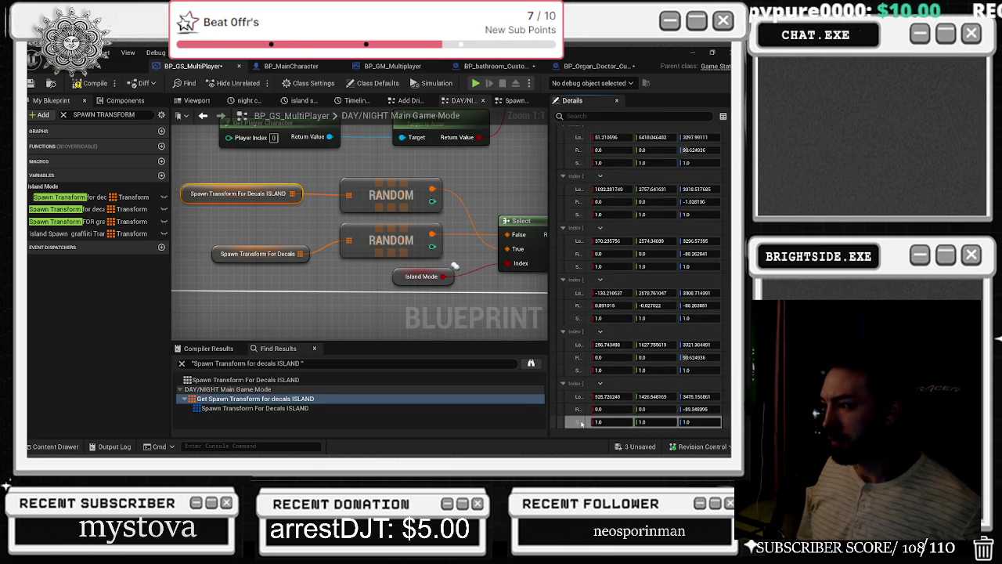
# - Commit the last scale value, compile BP_GS_MultiPlayer, and reselect the Spawn Transform variable
pyautogui.click(71, 209)
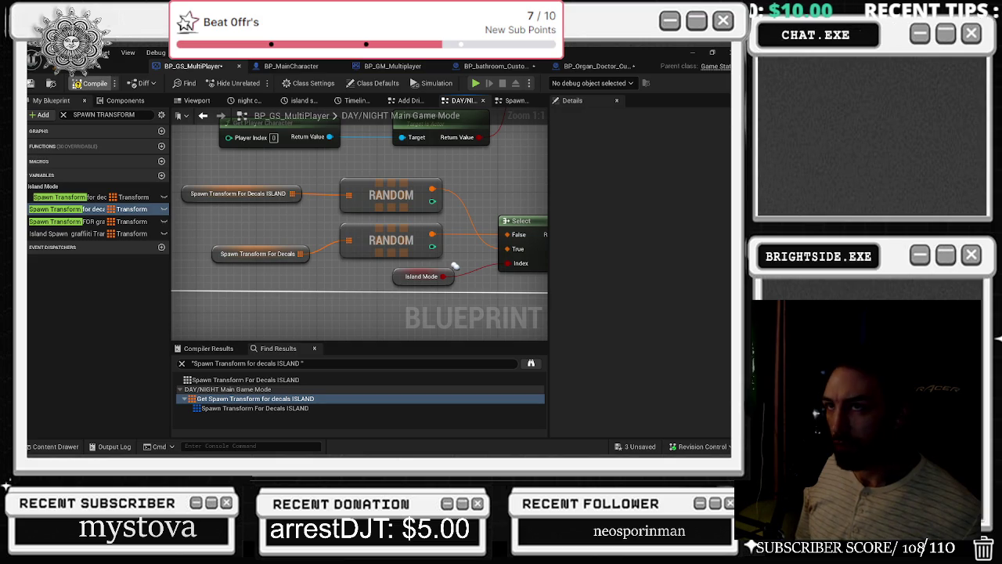
pyautogui.click(90, 83)
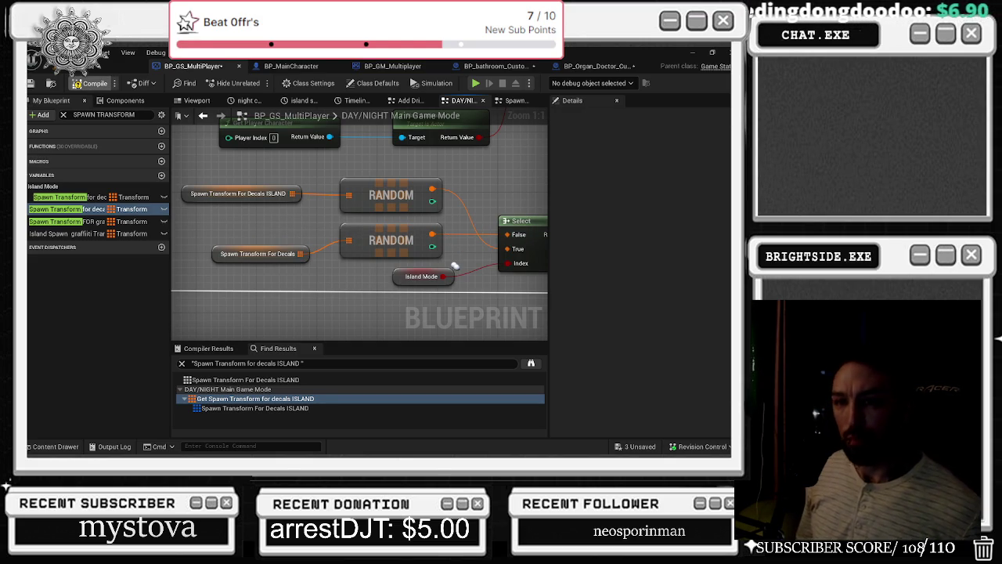
pyautogui.click(82, 210)
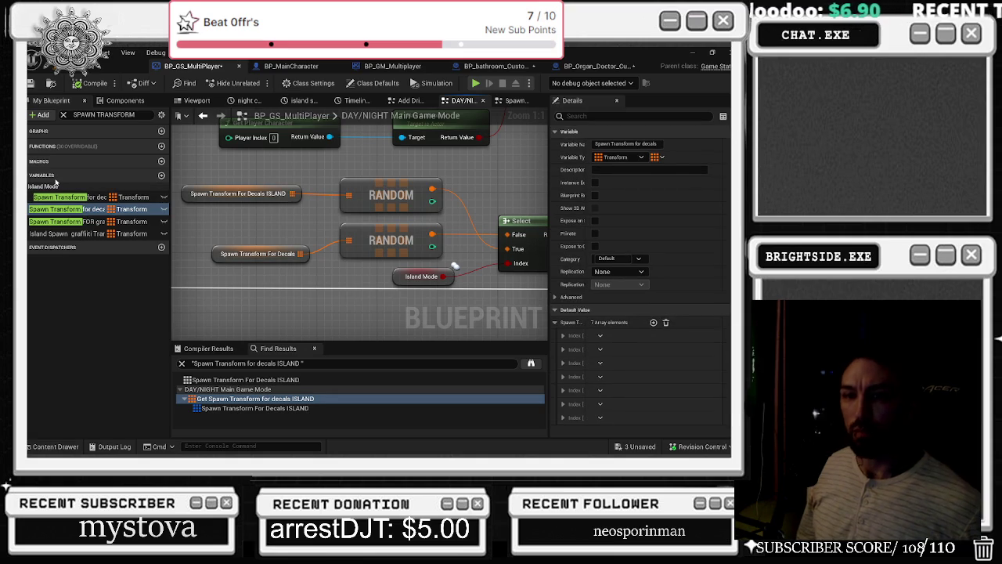
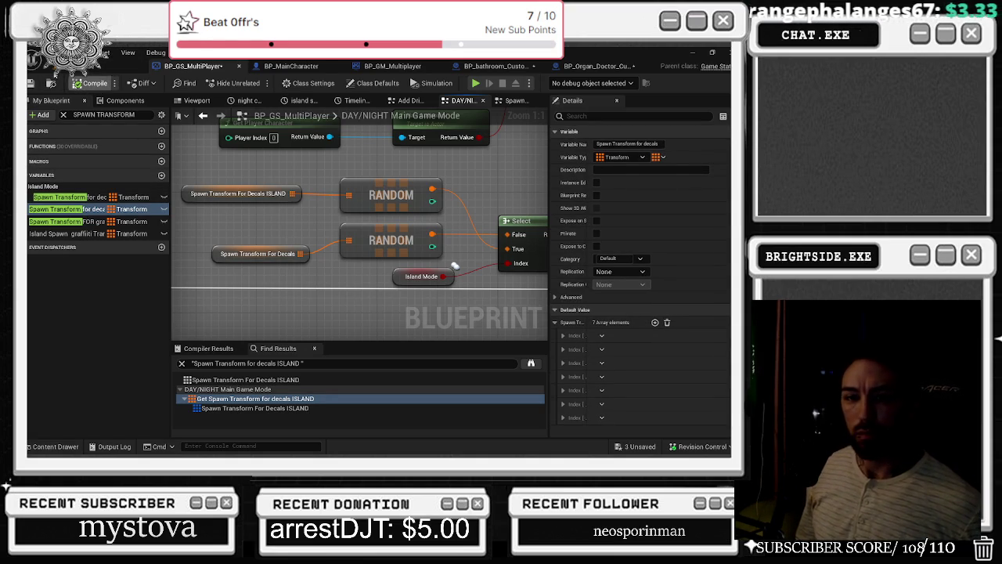
# - Save the Showcase level and both unsaved Blueprints via the Save Content dialog, returning to BP_GS_MultiPlayer
pyautogui.click(31, 84)
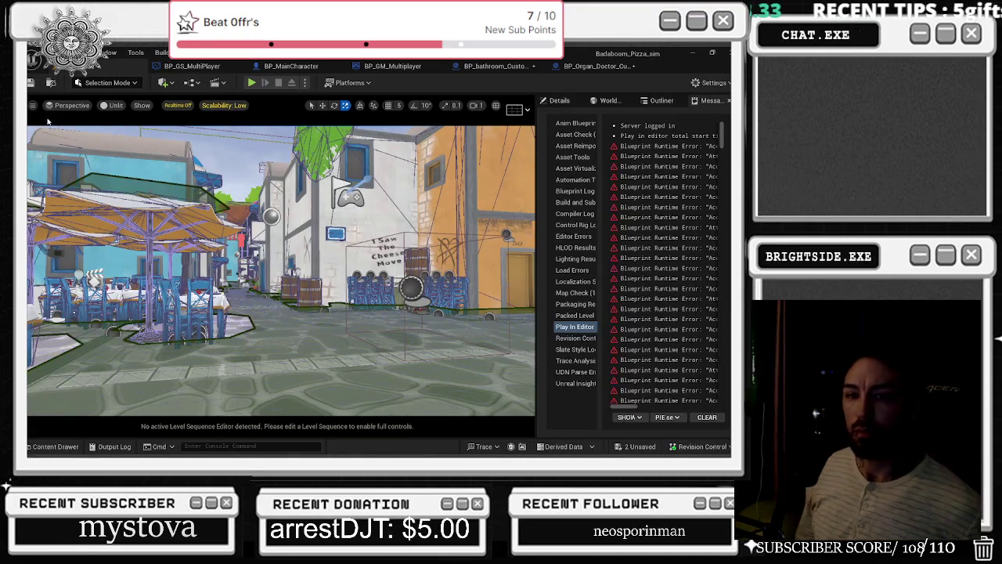
pyautogui.hotkey('ctrl', 's')
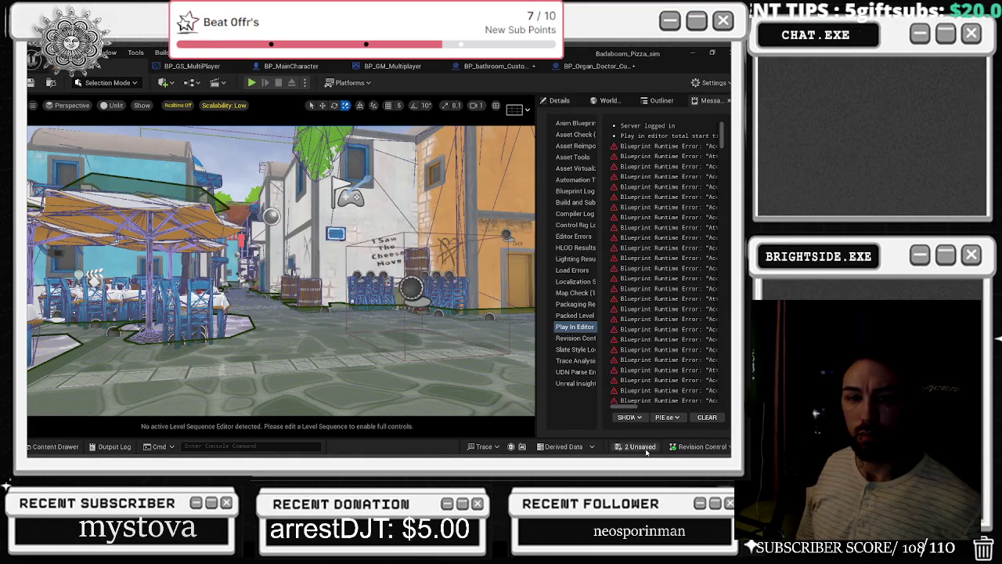
pyautogui.click(646, 452)
pyautogui.click(470, 363)
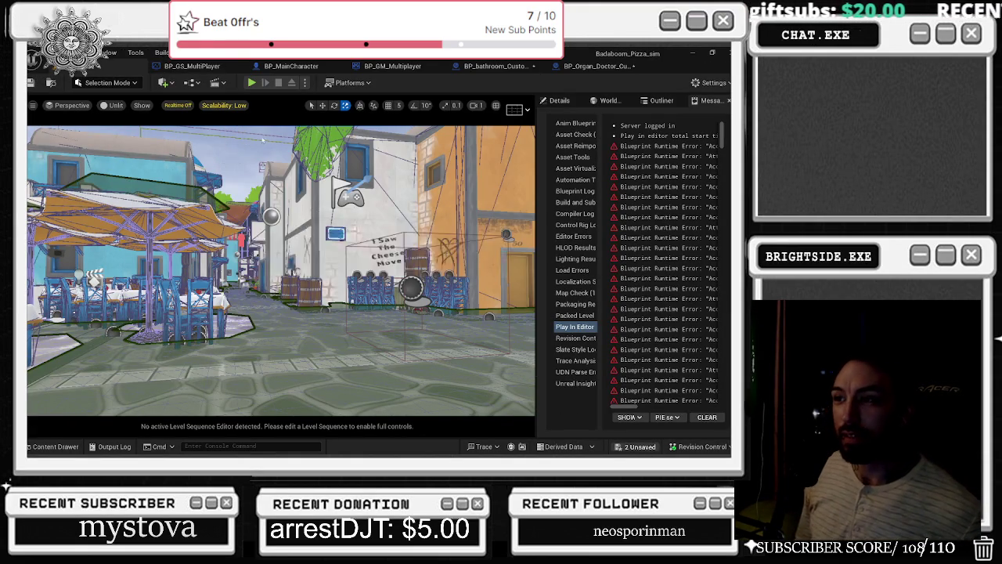
pyautogui.click(188, 69)
pyautogui.hotkey('ctrl', 's')
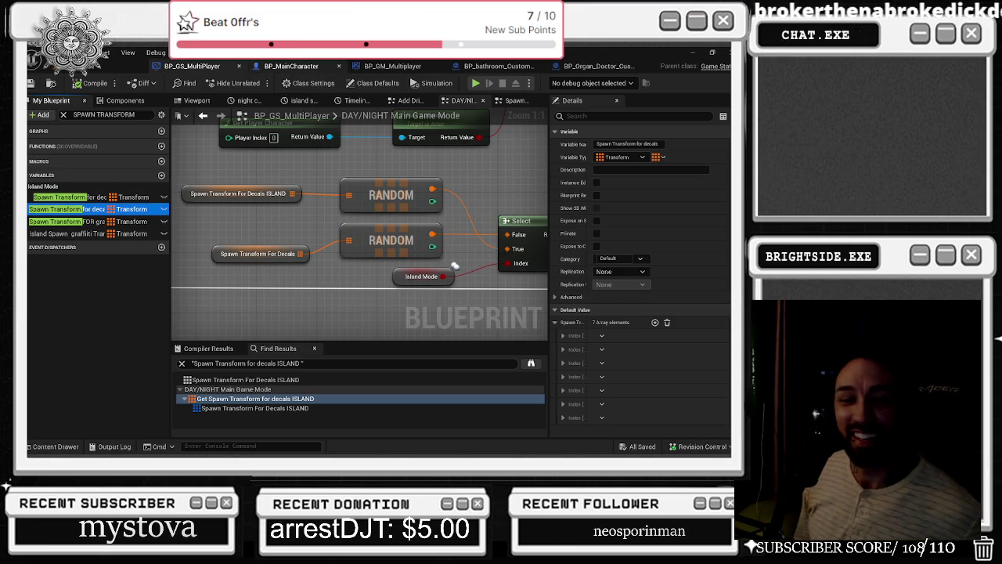
pyautogui.hotkey('ctrl', 'Tab')
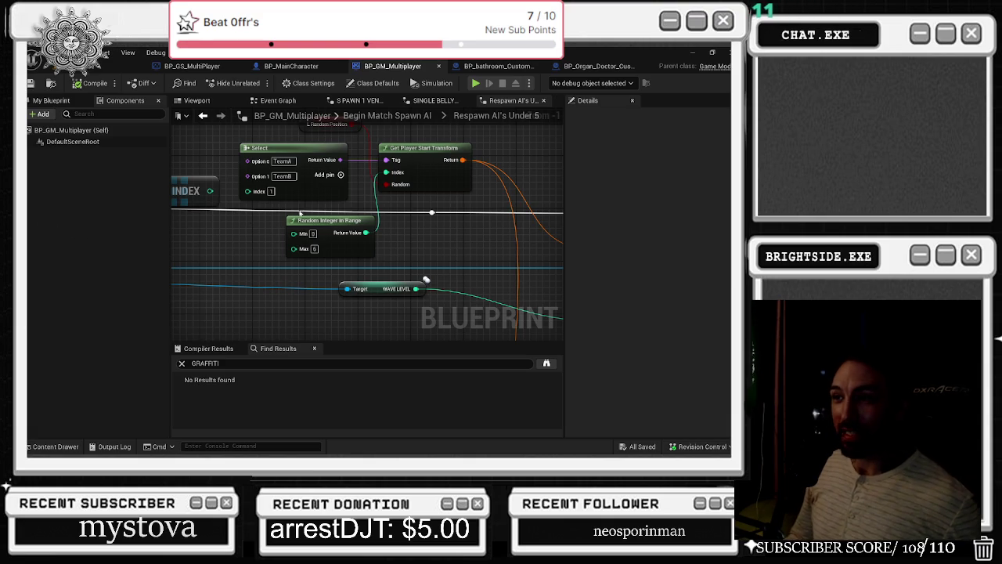
# - Nudge the spawn position nodes slightly right in BP_GM_Multiplayer and save the Blueprint
pyautogui.moveTo(340, 177); pyautogui.dragTo(352, 211)
pyautogui.moveTo(319, 143)
pyautogui.mouseDown()
pyautogui.moveTo(391, 196)
pyautogui.moveTo(421, 182)
pyautogui.mouseUp()
pyautogui.click(183, 163)
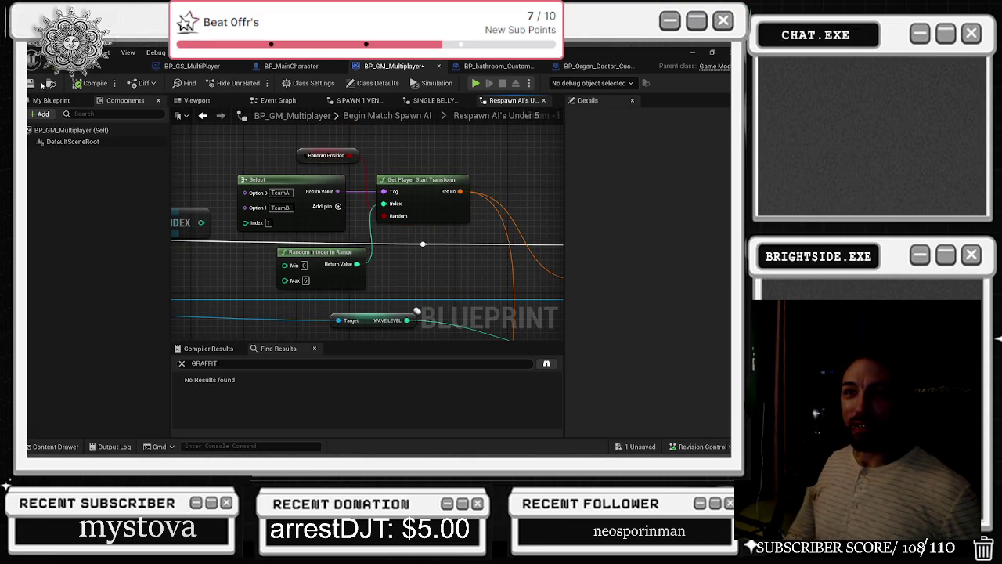
pyautogui.click(31, 83)
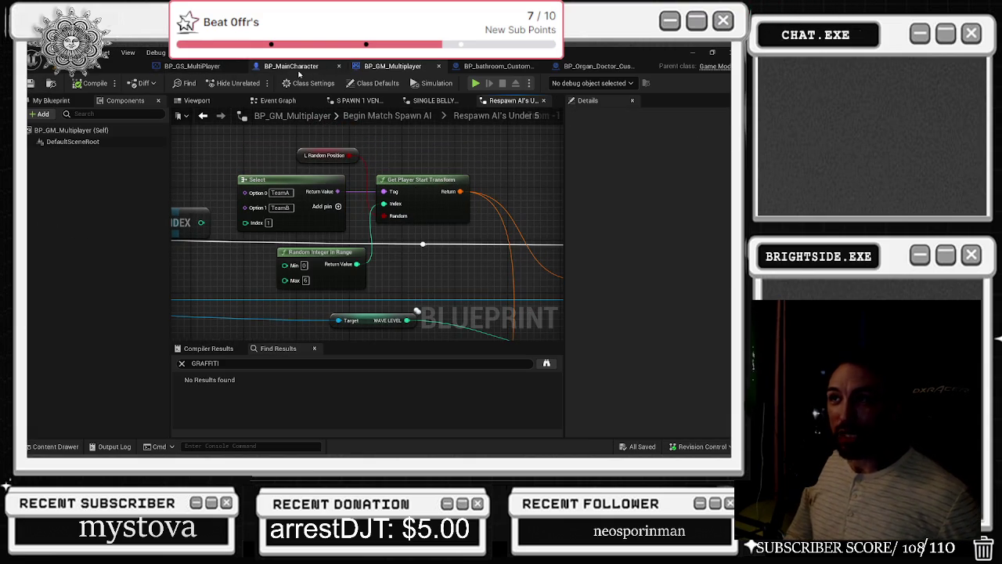
# - Review the BP_bathroom_Customer and BP_Organ_Doctor_Customer graphs, then save and return to the level
pyautogui.click(487, 67)
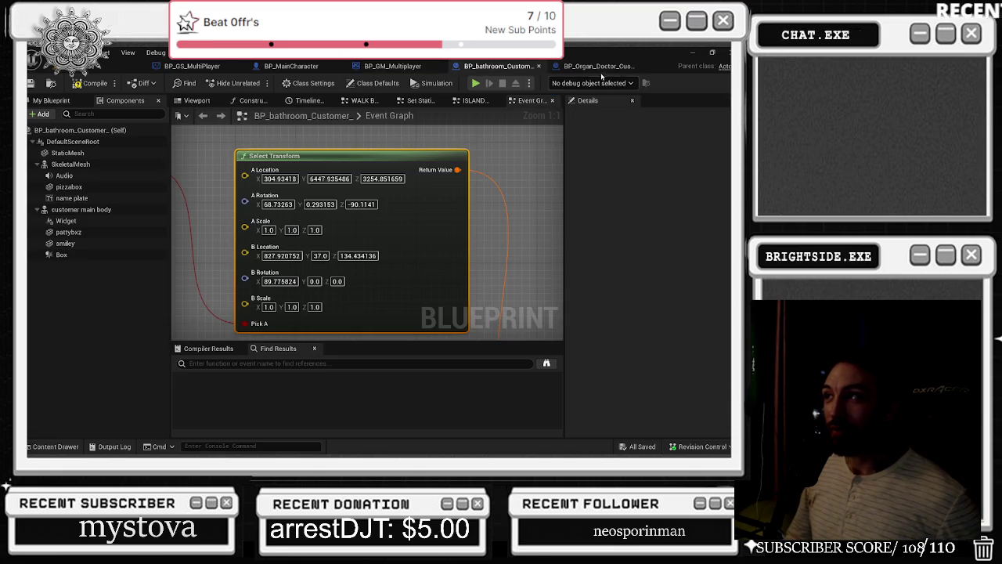
pyautogui.click(594, 67)
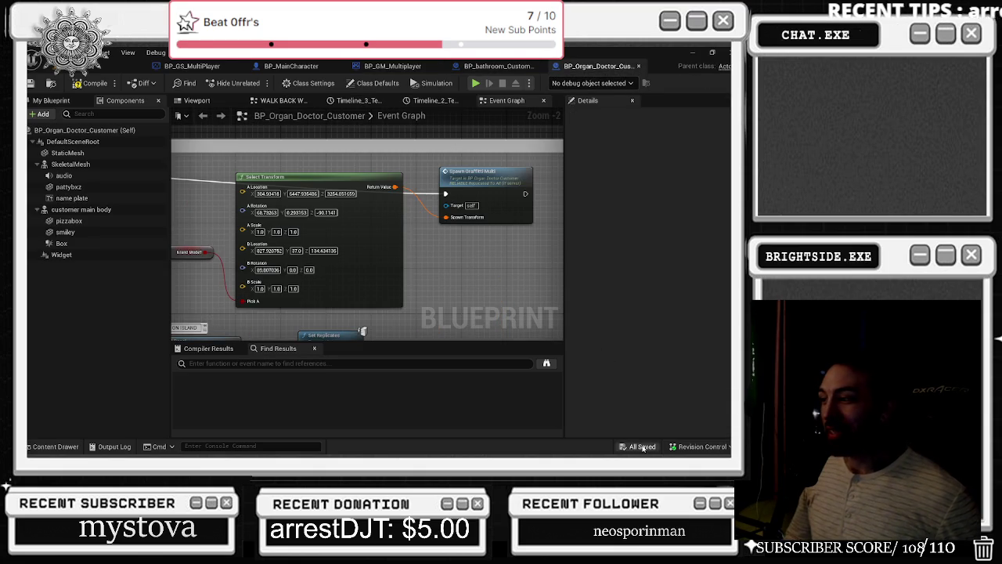
pyautogui.scroll(-3, 338, 164)
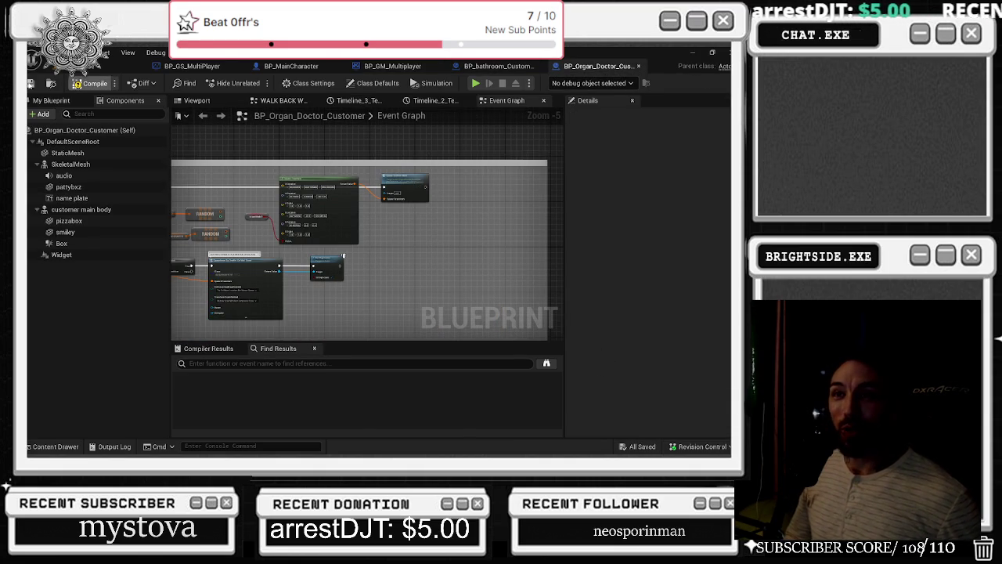
pyautogui.click(30, 83)
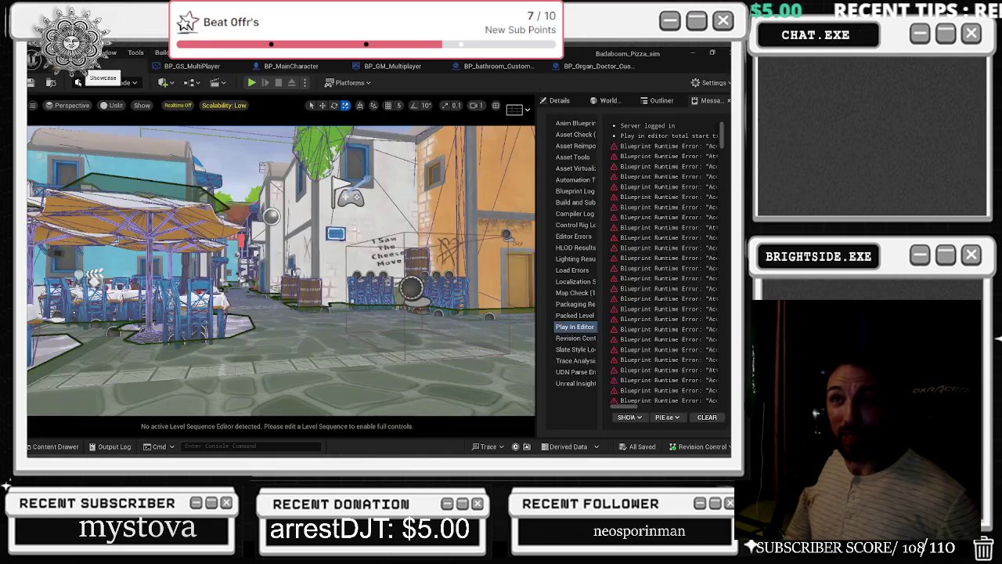
# - Save the map and fly the camera to the I Saw The Cheese Move graffiti wall by the barrel
pyautogui.click(31, 83)
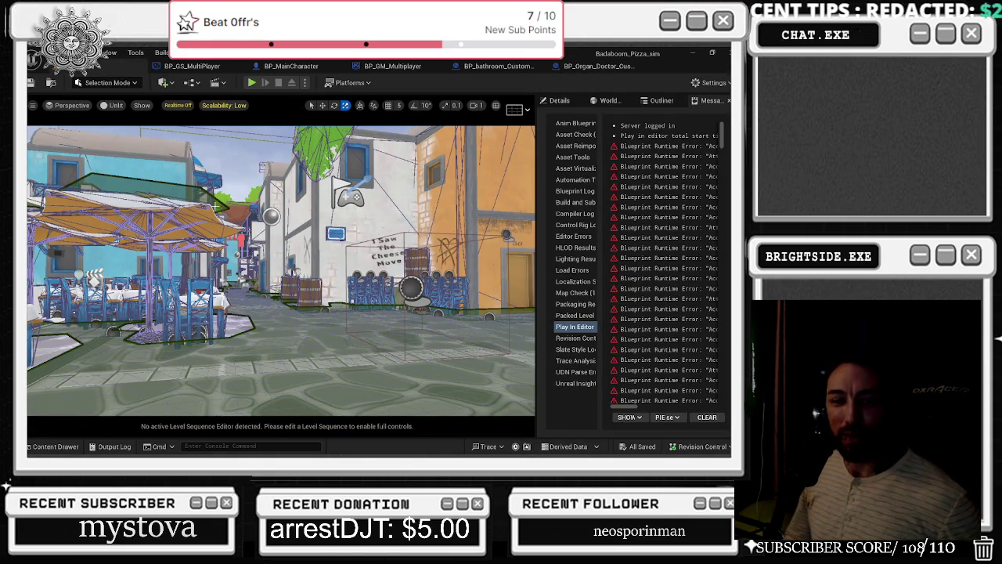
pyautogui.press('w')
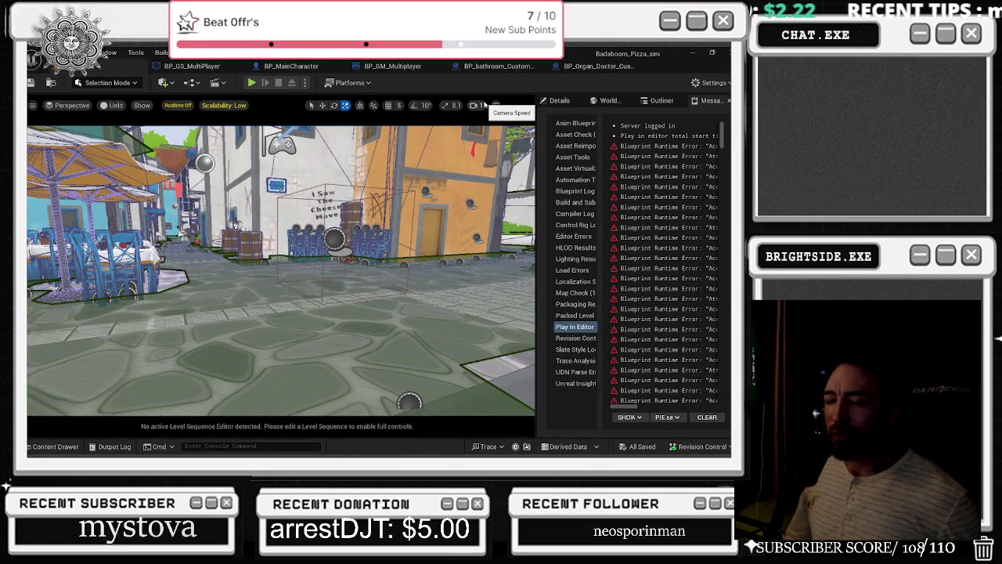
pyautogui.press('Up')
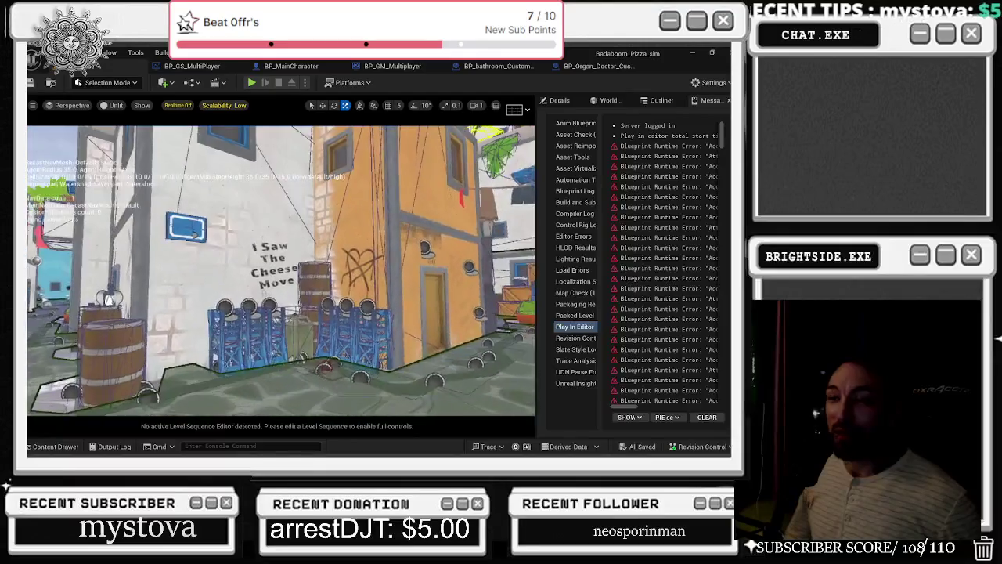
pyautogui.press('Up')
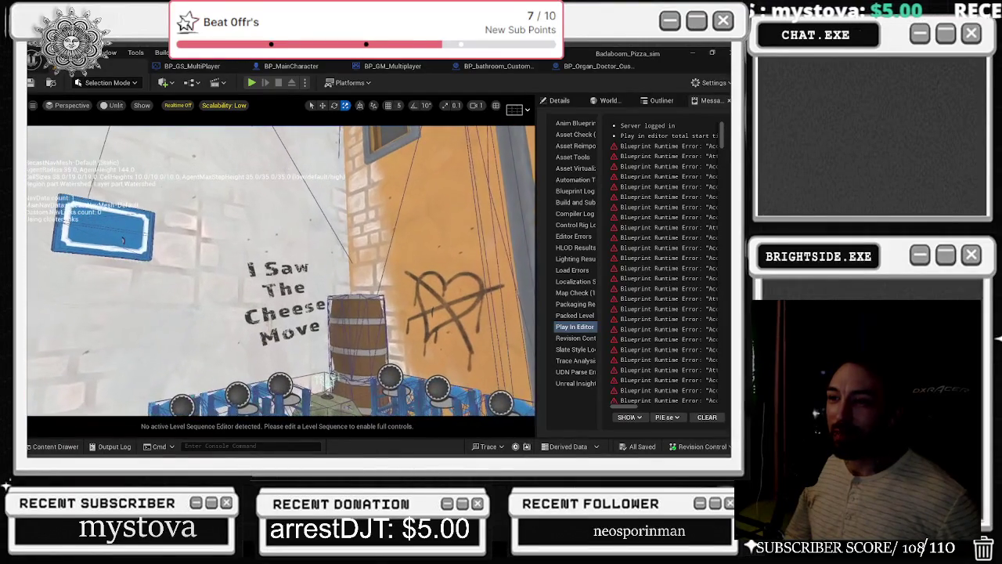
pyautogui.press('Up')
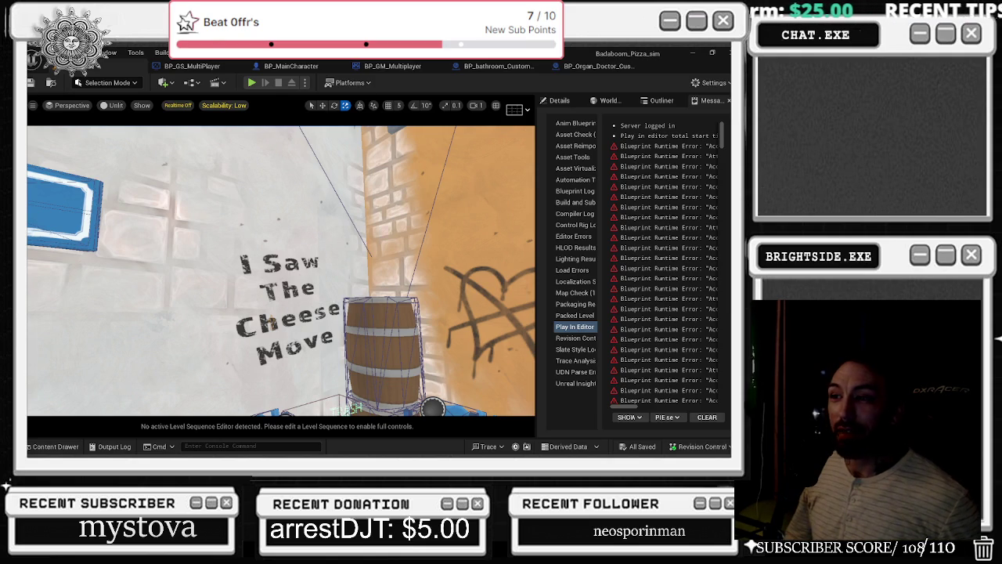
pyautogui.click(196, 67)
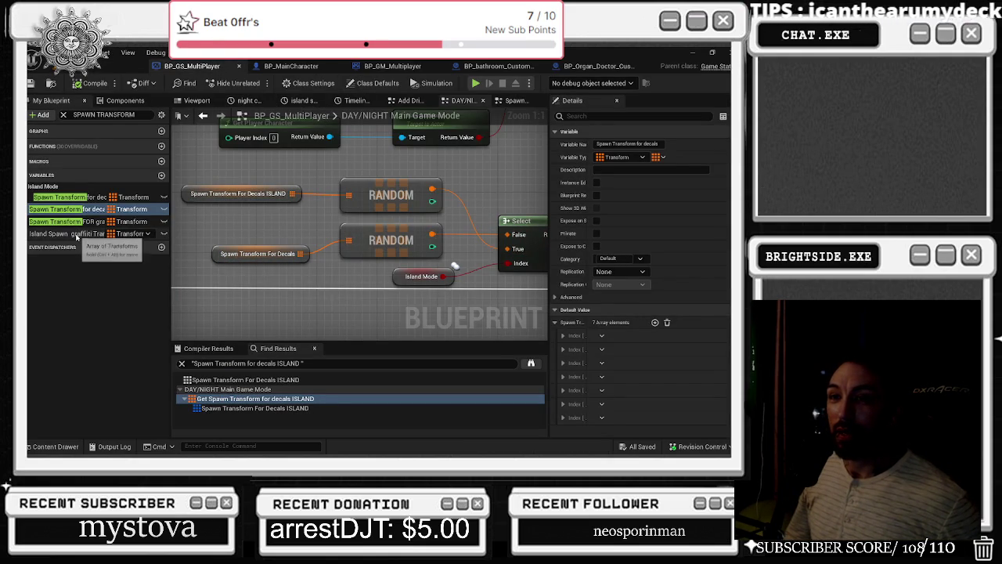
# - Show the Spawn Transform for decals ISLAND default Index [0] location, rotation and scale
pyautogui.click(149, 197)
pyautogui.click(555, 322)
pyautogui.click(563, 335)
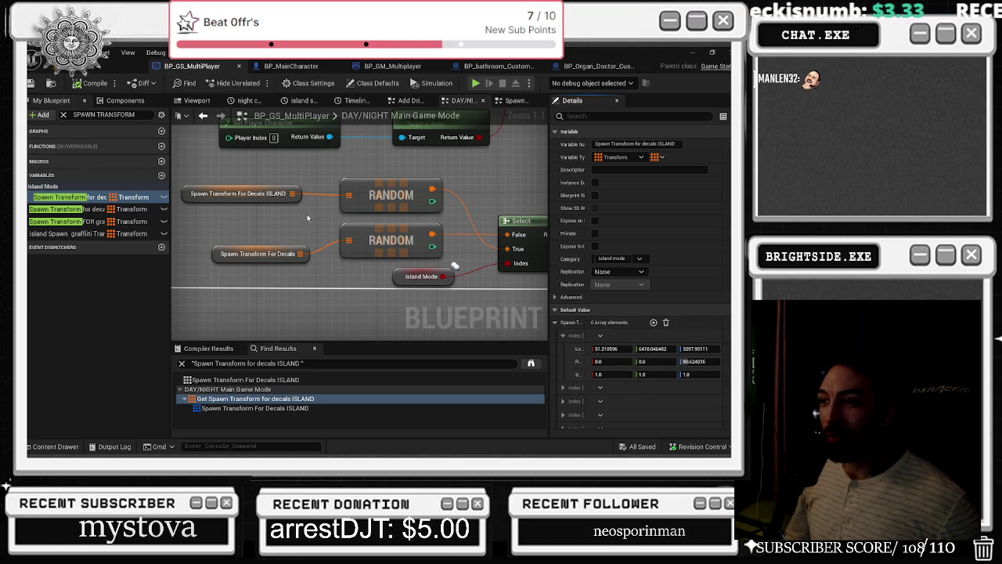
# - Save and cycle through BP_MainCharacter, BP_GM_Multiplayer and BP_bathroom_Customer, then switch to the Twitch browser
pyautogui.click(33, 83)
pyautogui.click(283, 67)
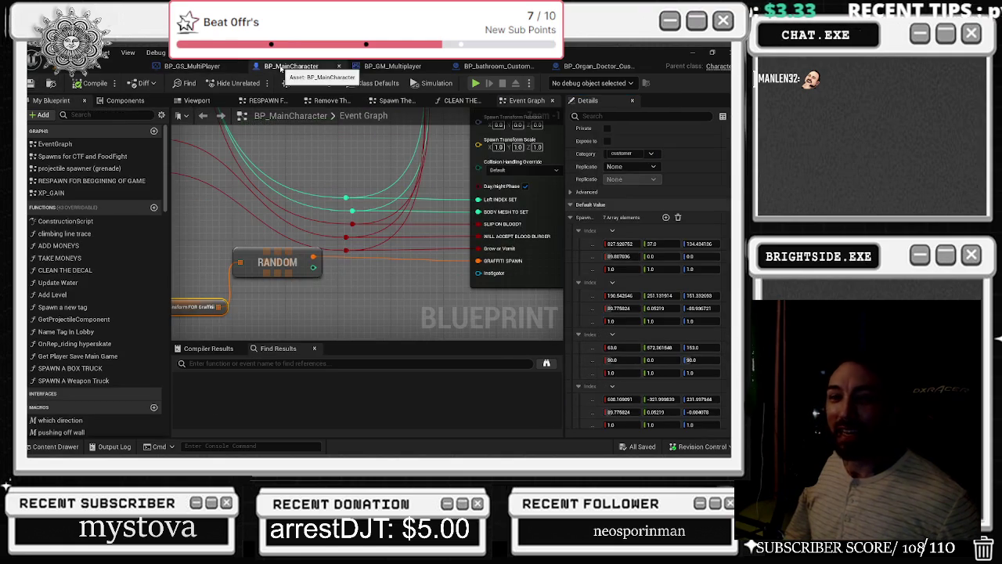
pyautogui.click(409, 69)
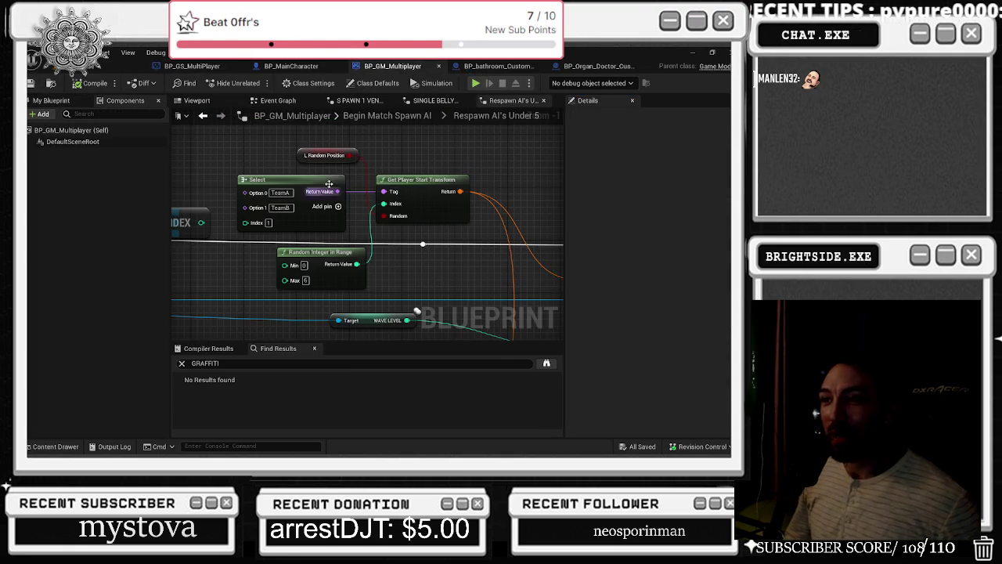
pyautogui.click(486, 67)
pyautogui.hotkey('alt', 'Tab')
pyautogui.hotkey('alt', 'Tab')
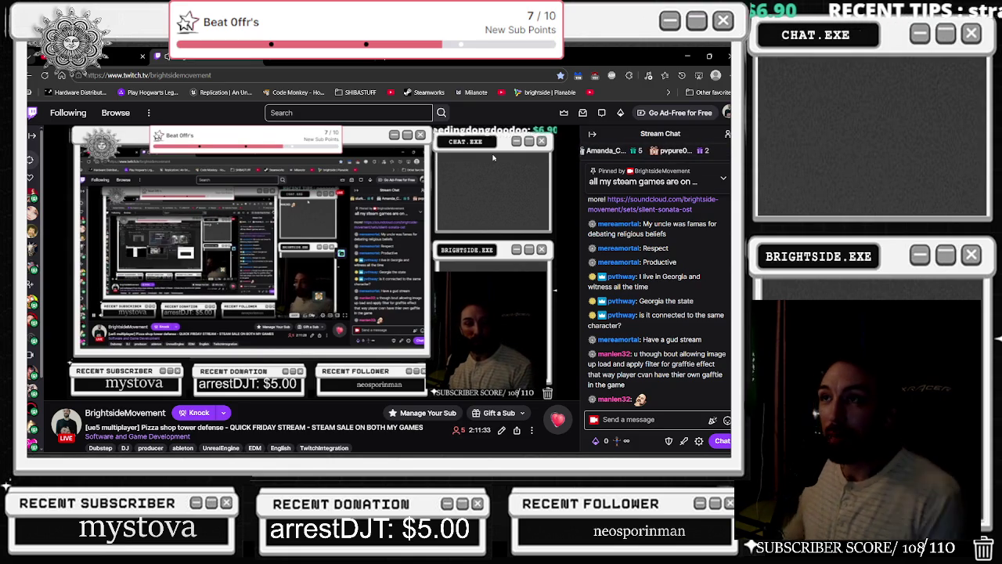
# - Open the Stream Knockerz live stream from Following's full list of live channels
pyautogui.click(68, 112)
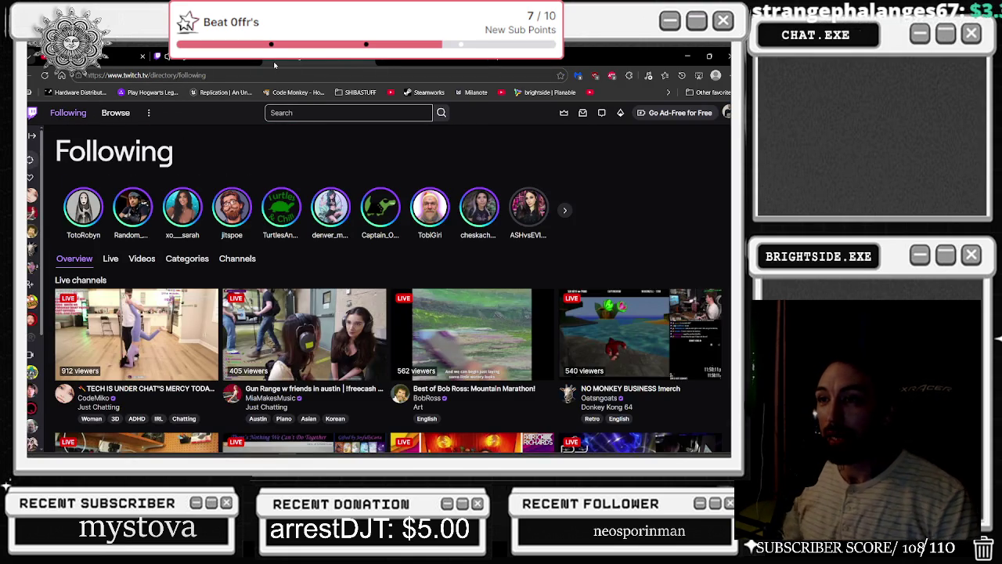
pyautogui.scroll(-3, 376, 243)
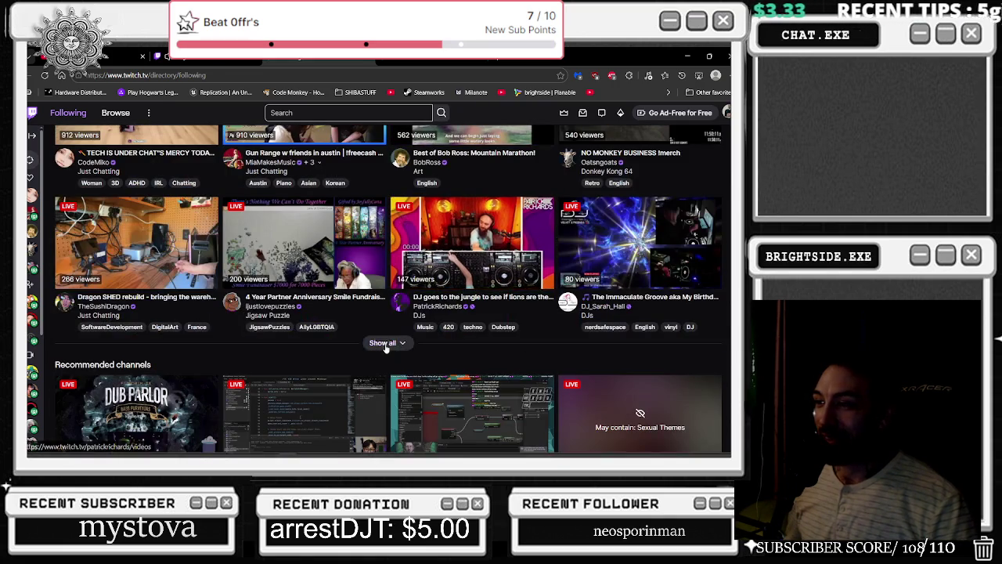
pyautogui.click(384, 342)
pyautogui.scroll(-3, 393, 262)
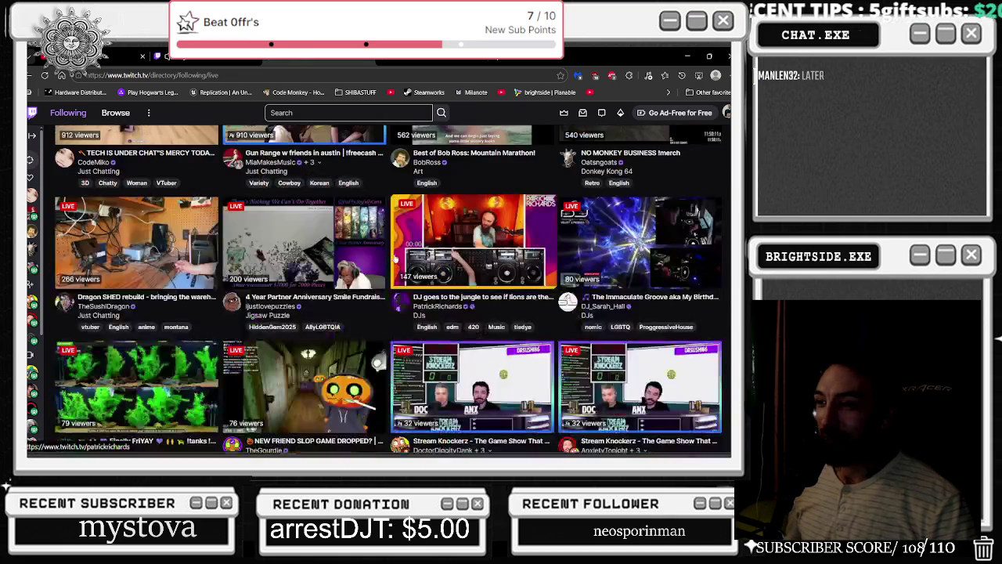
pyautogui.scroll(-1, 576, 250)
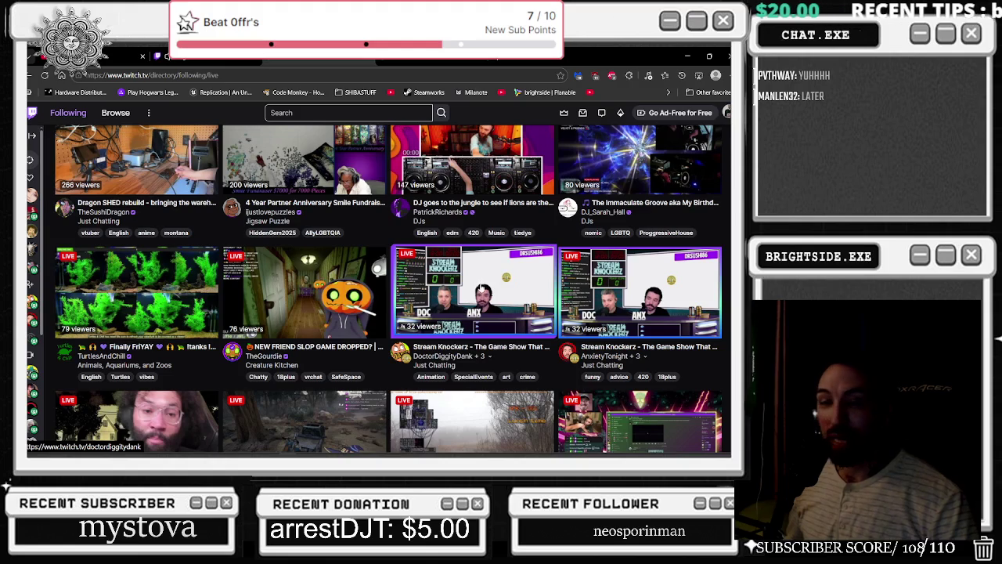
pyautogui.click(483, 292)
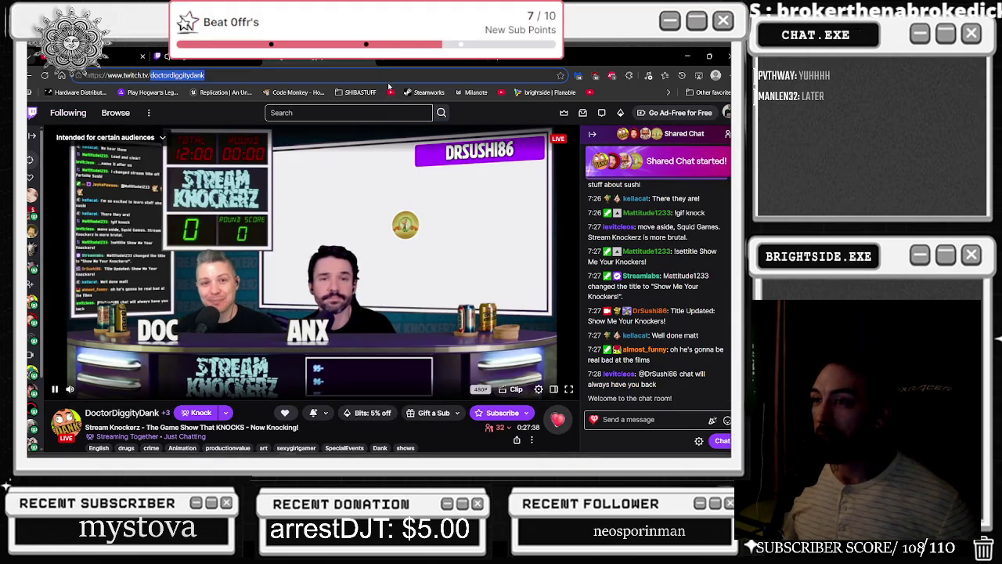
pyautogui.hotkey('alt', 'Tab')
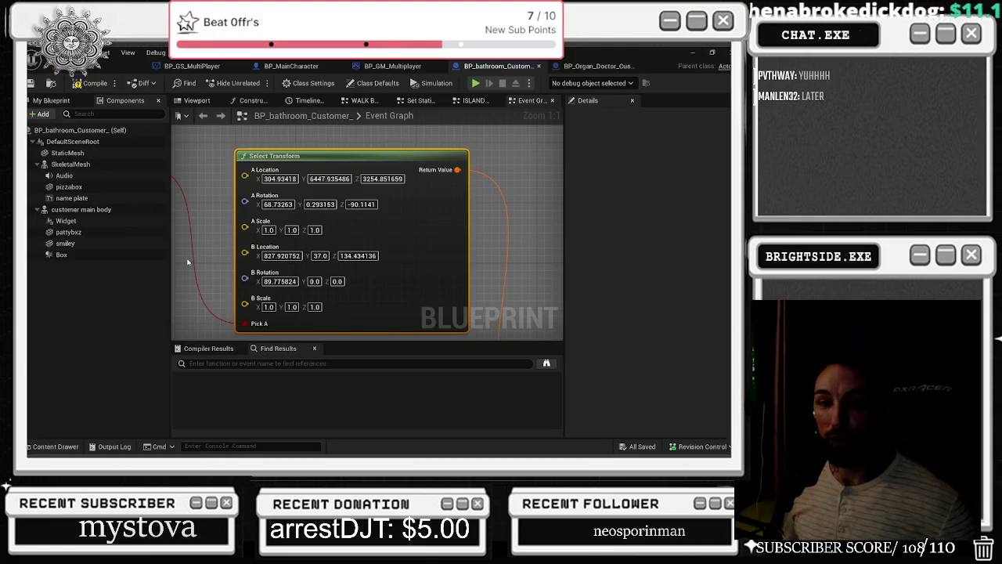
pyautogui.hotkey('alt', 'Tab')
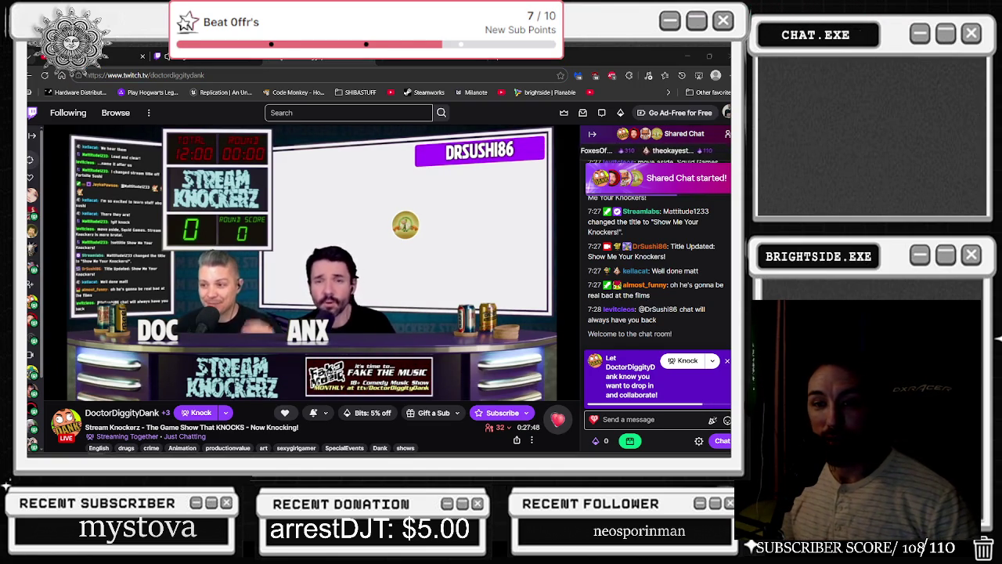
# - Go to your own Twitch channel page from the profile avatar's account menu
pyautogui.moveTo(391, 249)
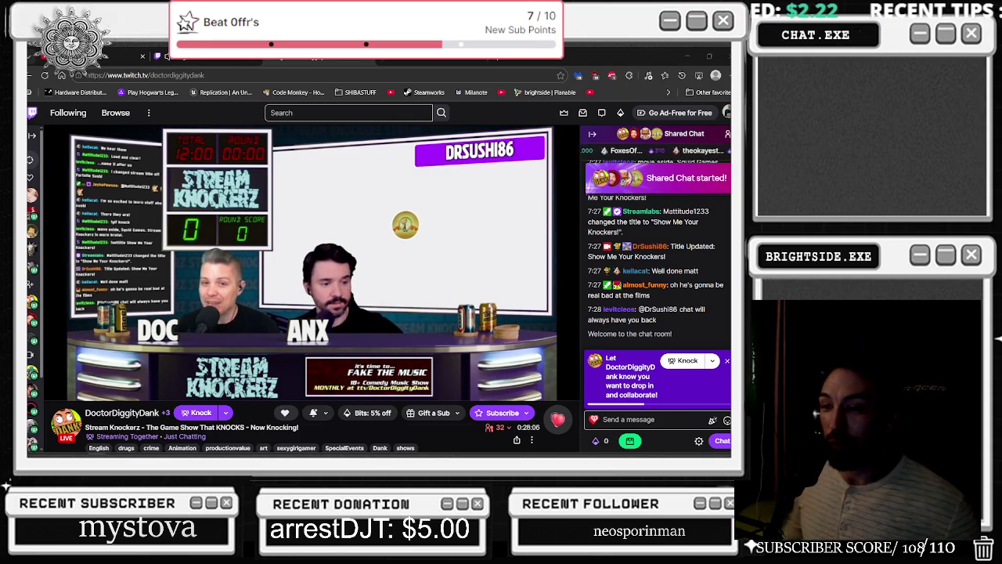
pyautogui.moveTo(357, 186)
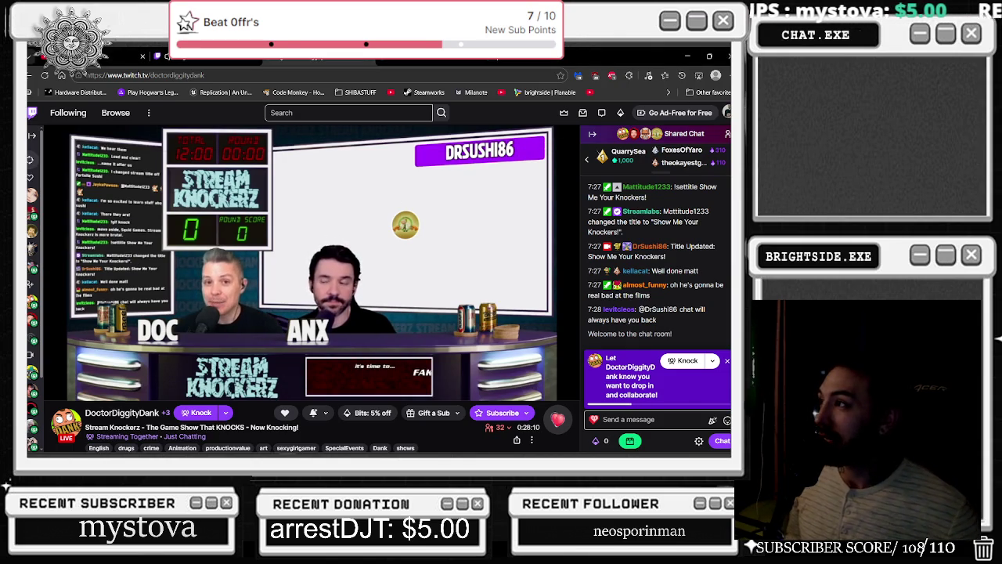
pyautogui.click(727, 113)
pyautogui.click(668, 163)
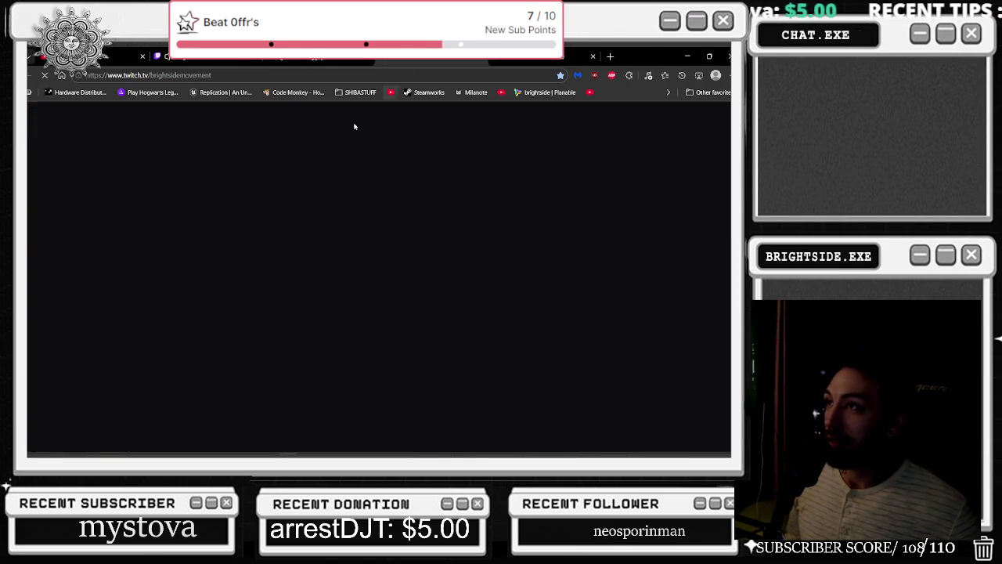